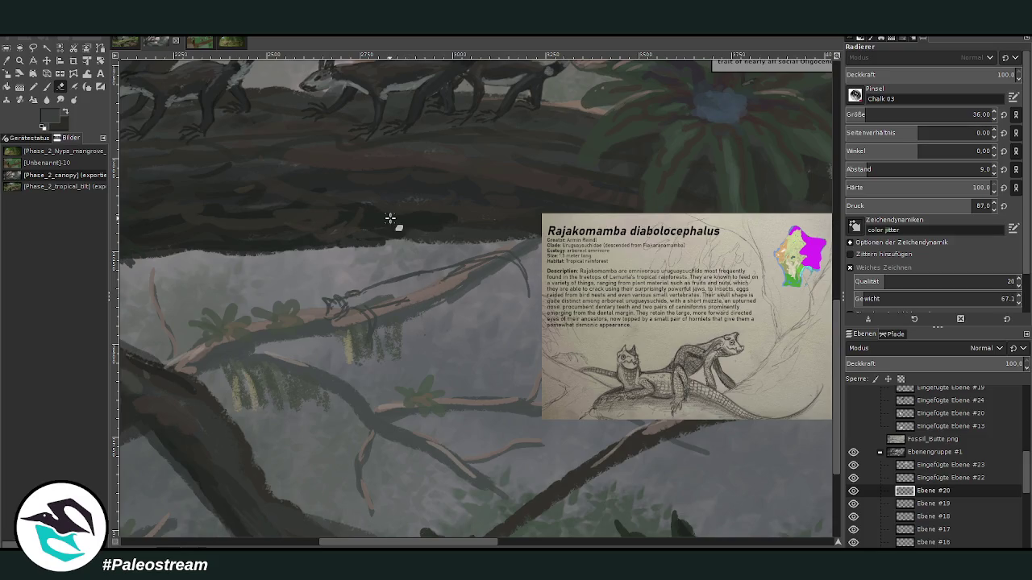
- Block in the creature's body and head on the branch with grey-green and dark grey paint
left_click(47, 87)
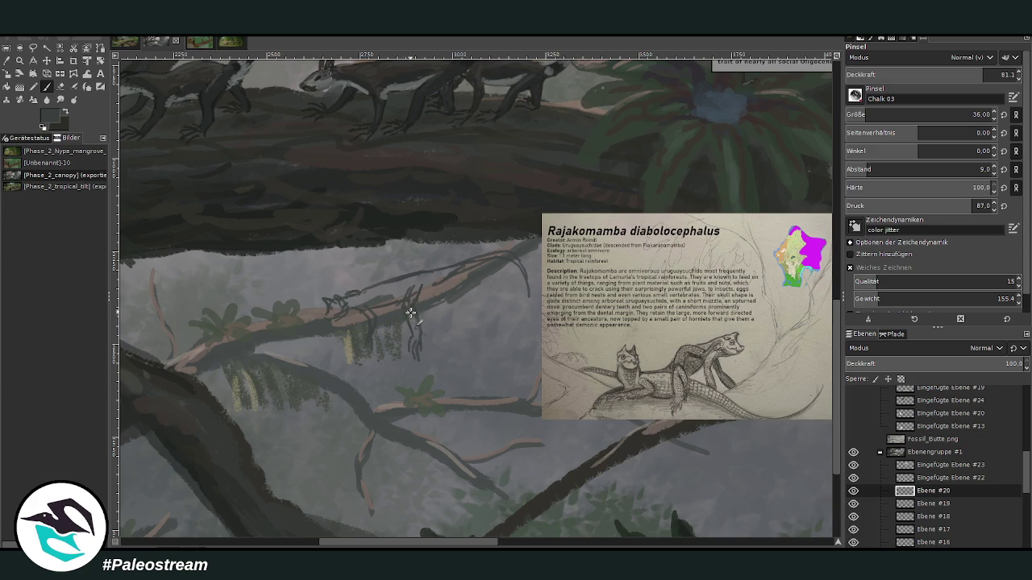
left_click(61, 86)
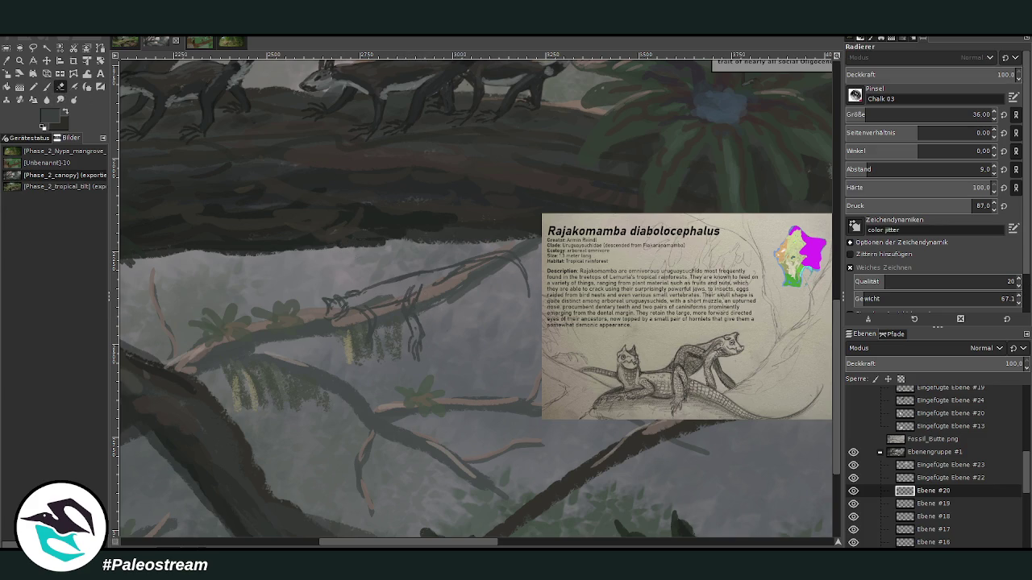
left_click(46, 86)
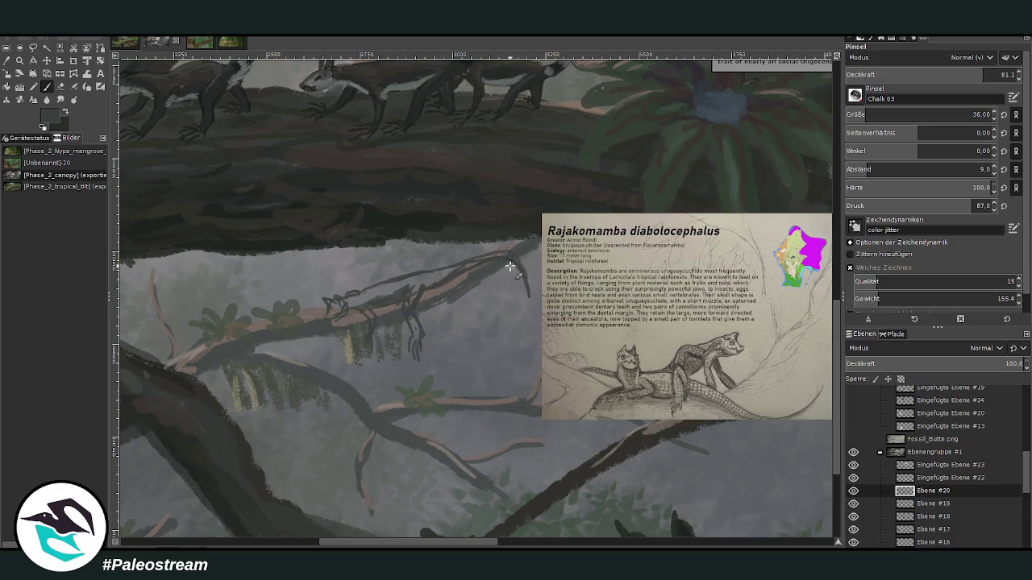
key("shift+e")
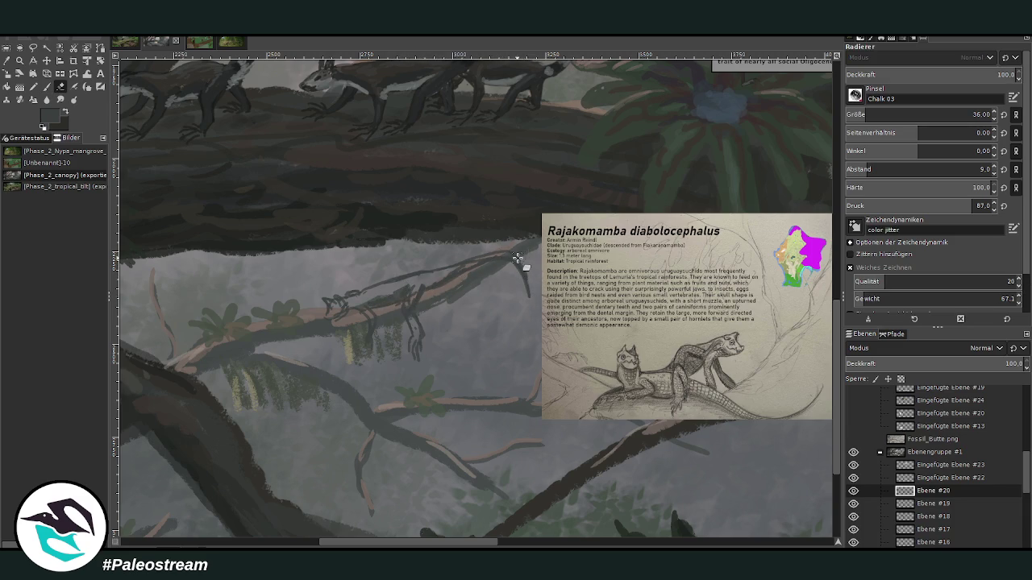
key("p")
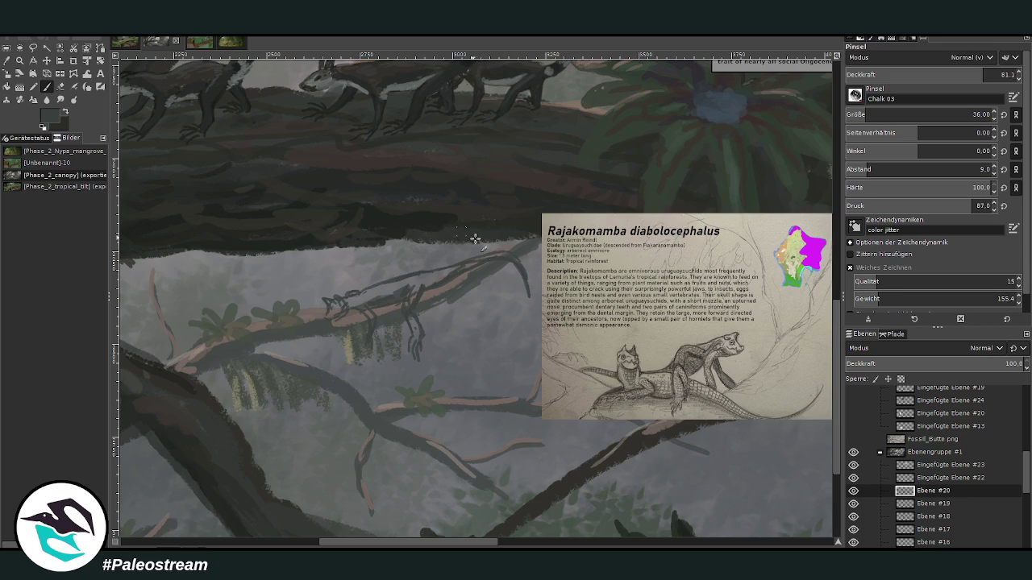
left_click(809, 326, "ctrl")
mouse_move(389, 296)
left_mouse_down()
mouse_move(348, 301)
mouse_move(371, 322)
mouse_move(376, 293)
mouse_move(410, 299)
mouse_move(470, 267)
left_mouse_up()
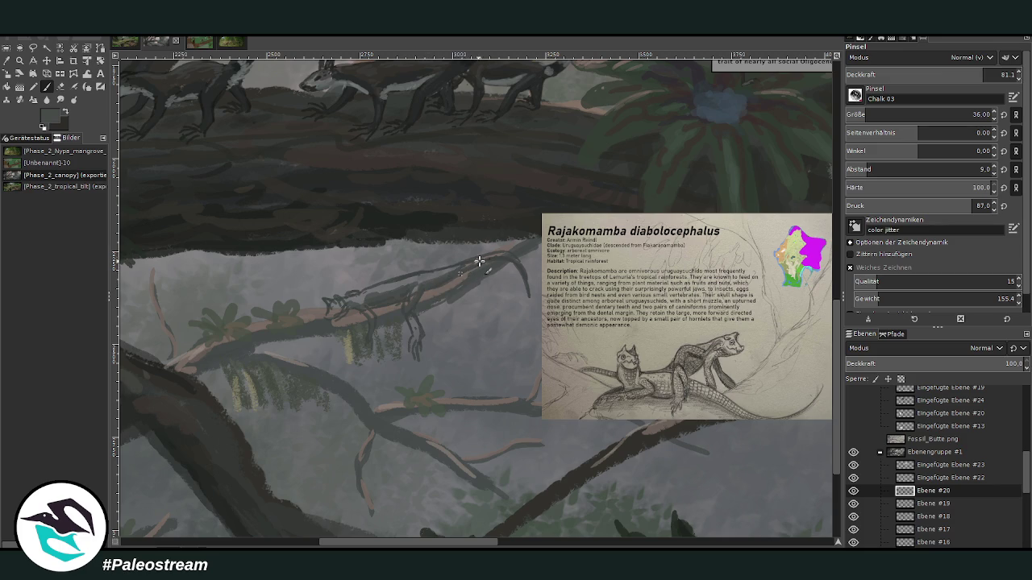
mouse_move(355, 300)
left_mouse_down()
mouse_move(359, 311)
mouse_move(348, 303)
mouse_move(337, 313)
left_mouse_up()
left_click_drag(323, 311, 315, 309)
- Add pinkish-brown highlights on the head and tail tip at opacity 90.2, brush size 22
left_click(314, 309, "ctrl")
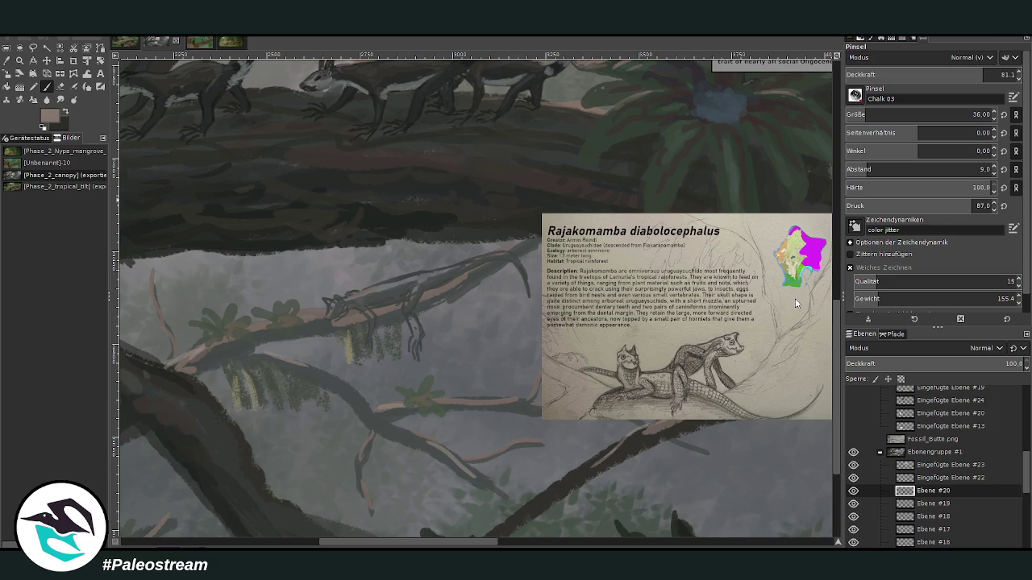
left_click_drag(346, 304, 437, 272)
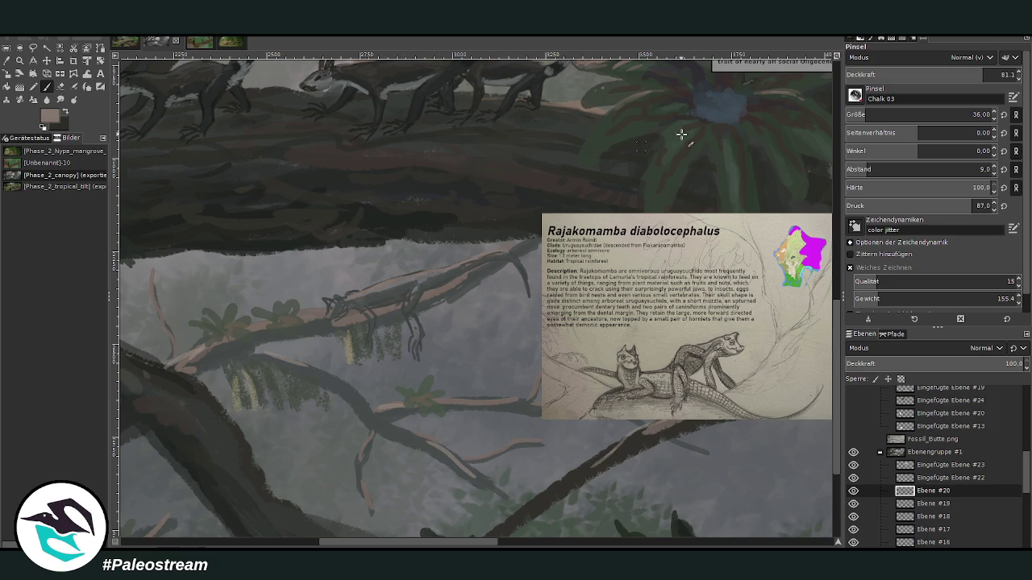
left_click_drag(887, 78, 903, 78)
left_click_drag(875, 117, 861, 116)
left_click_drag(513, 255, 525, 280)
- Darken the creature's back in dark grey and paint a dark foreleg hanging below the head
left_click(379, 290, "ctrl")
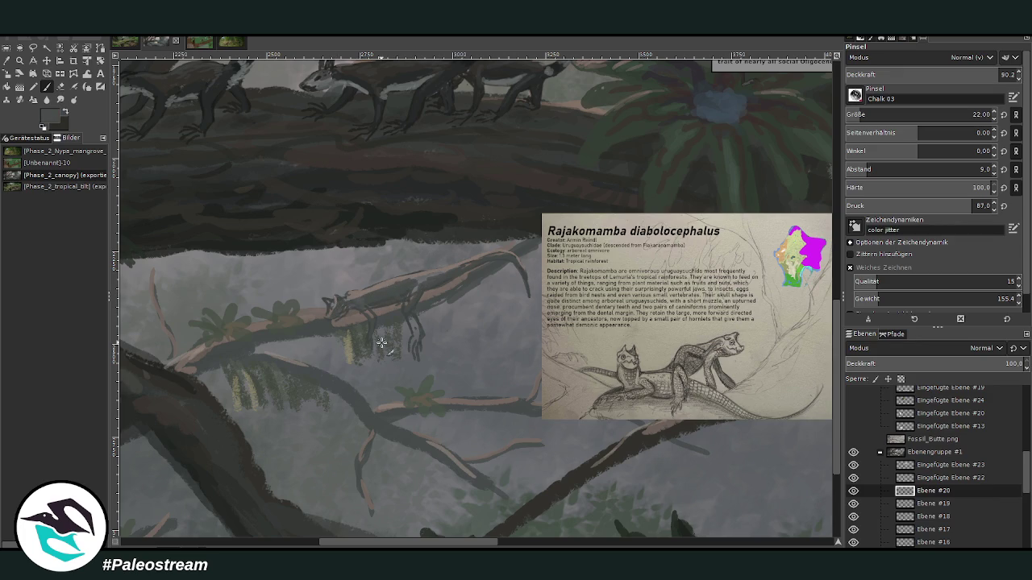
left_click_drag(368, 294, 400, 285)
mouse_move(401, 285)
left_mouse_down()
mouse_move(414, 287)
mouse_move(409, 299)
mouse_move(443, 271)
left_mouse_up()
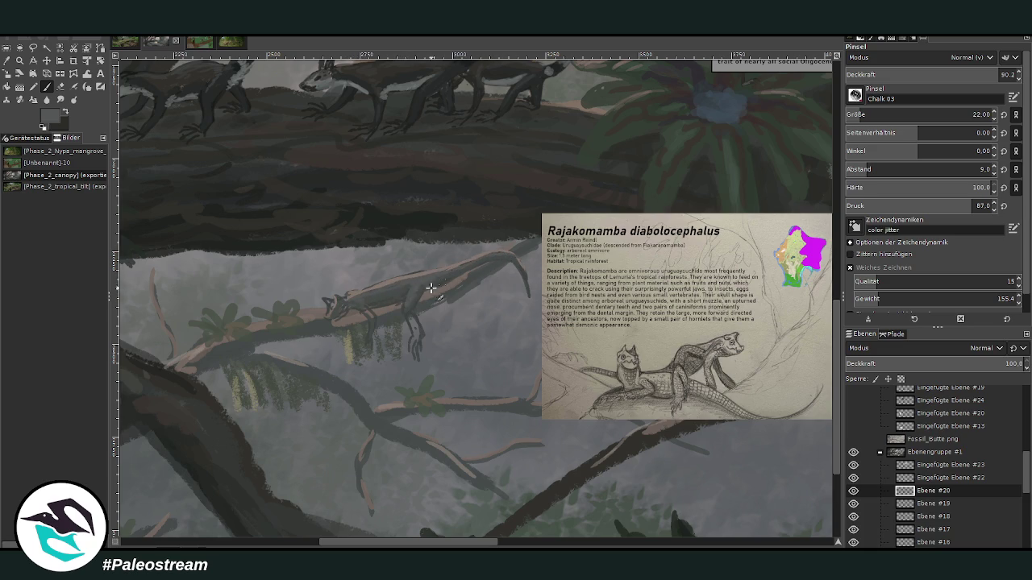
left_click_drag(410, 299, 414, 348)
left_click_drag(366, 315, 376, 342)
- Shade the body in darker greys, varying brush size 12–26 and opacity around 61.8
left_click(388, 282, "ctrl")
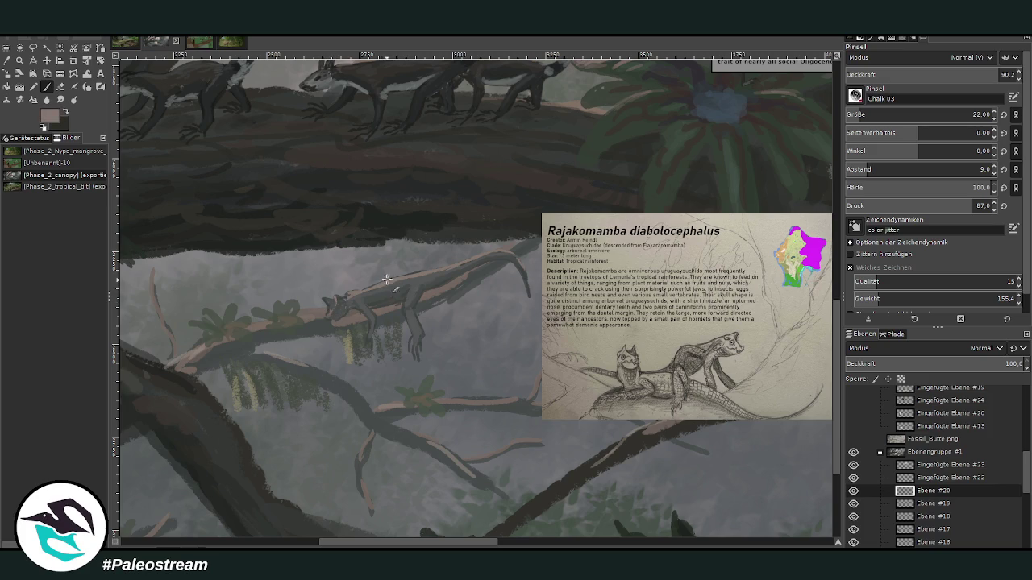
key("bracketleft")
key("bracketleft")
key("bracketleft")
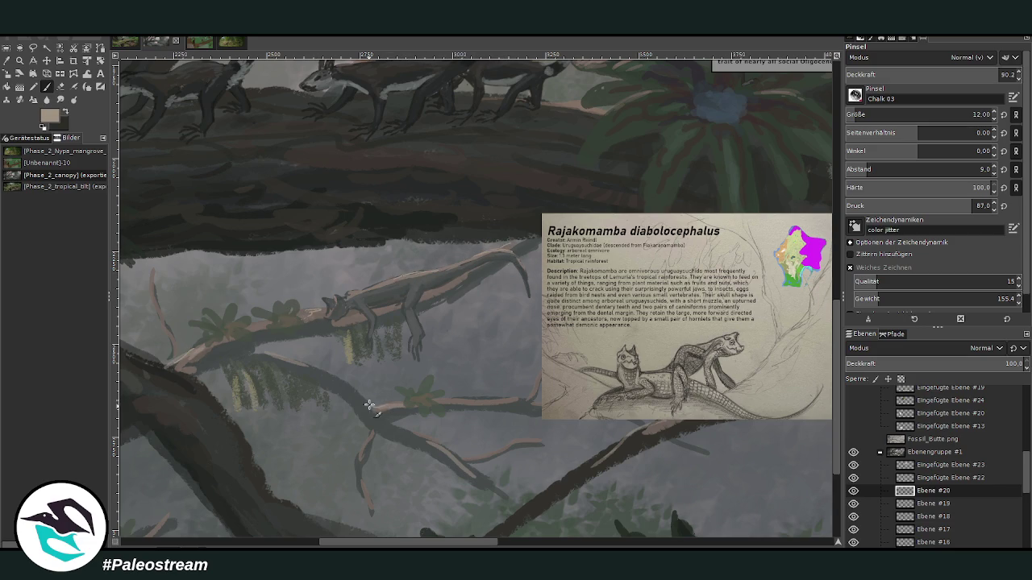
left_click(813, 307, "ctrl")
left_click(806, 331, "ctrl")
left_click(950, 74)
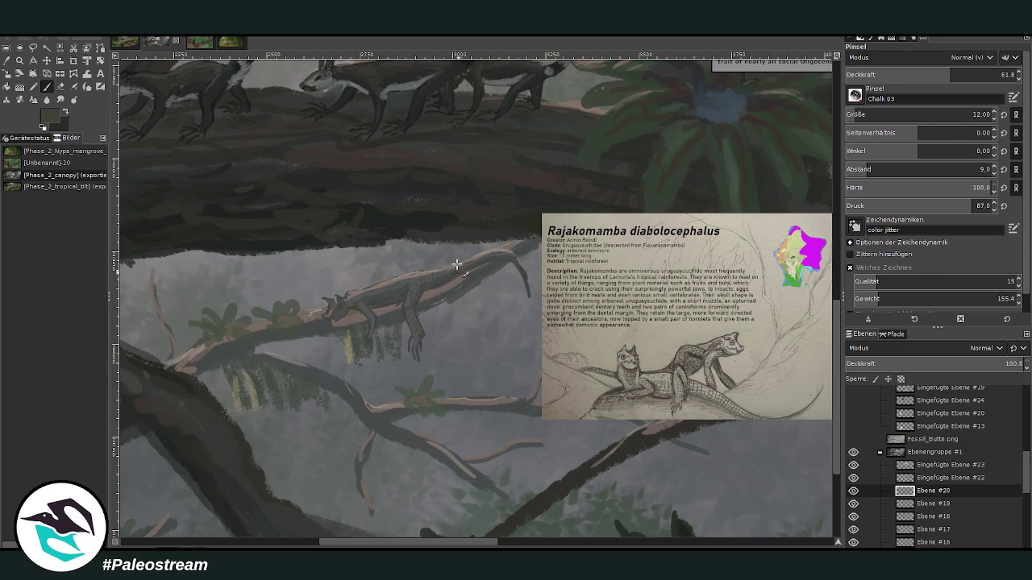
left_click(403, 259, "ctrl")
left_click(856, 114)
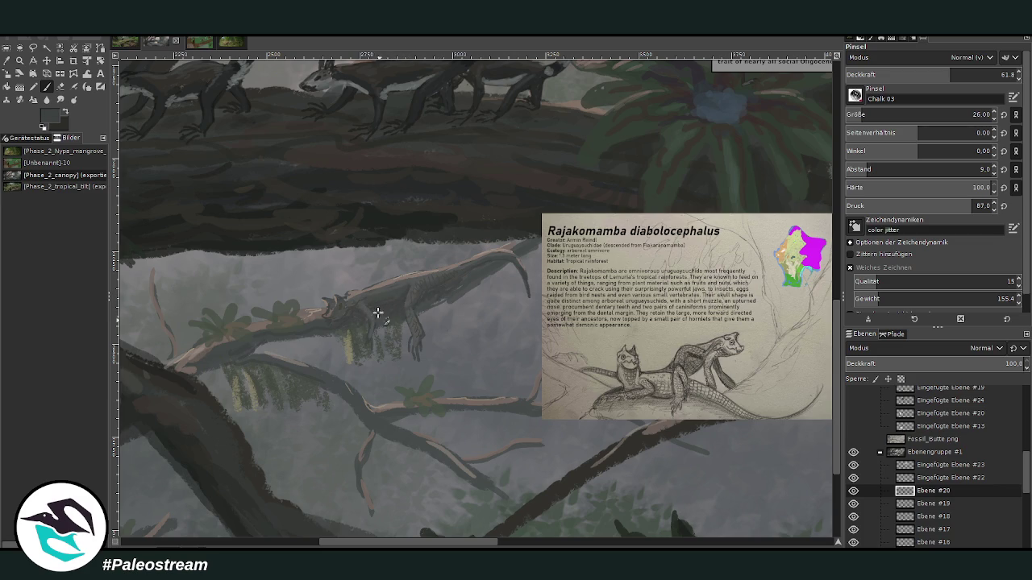
left_click(806, 326, "ctrl")
key("greater")
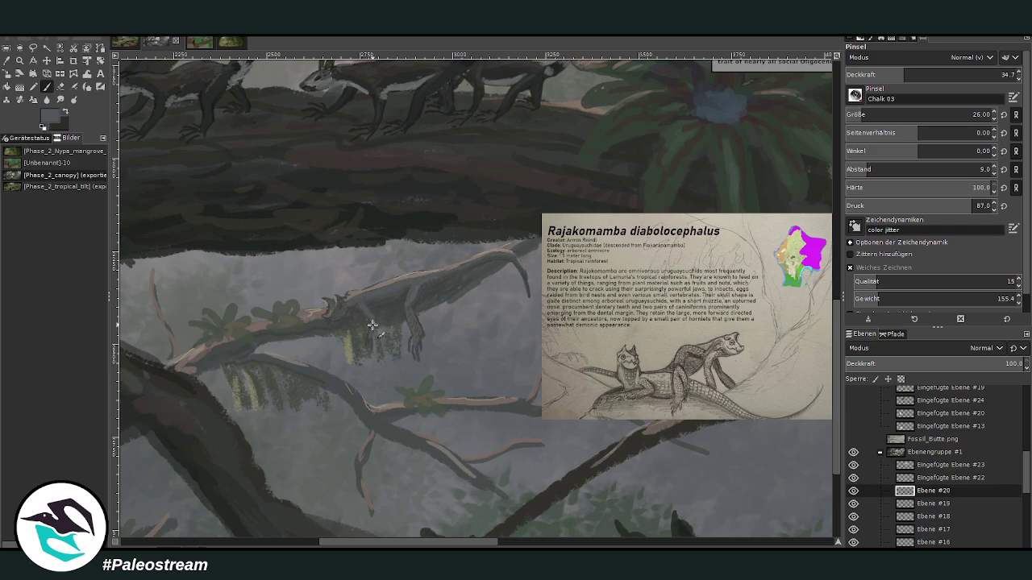
left_click(450, 297, "ctrl")
- Zoom out, then zoom in on the creature and the reference card
scroll(386, 298, "down", 2)
scroll(385, 298, "down", 2)
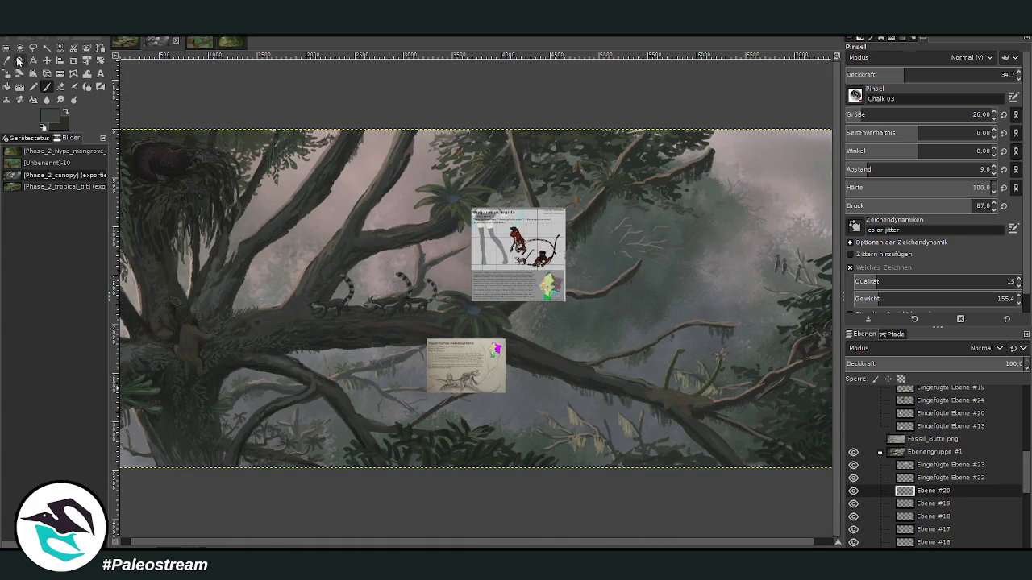
left_click(19, 60)
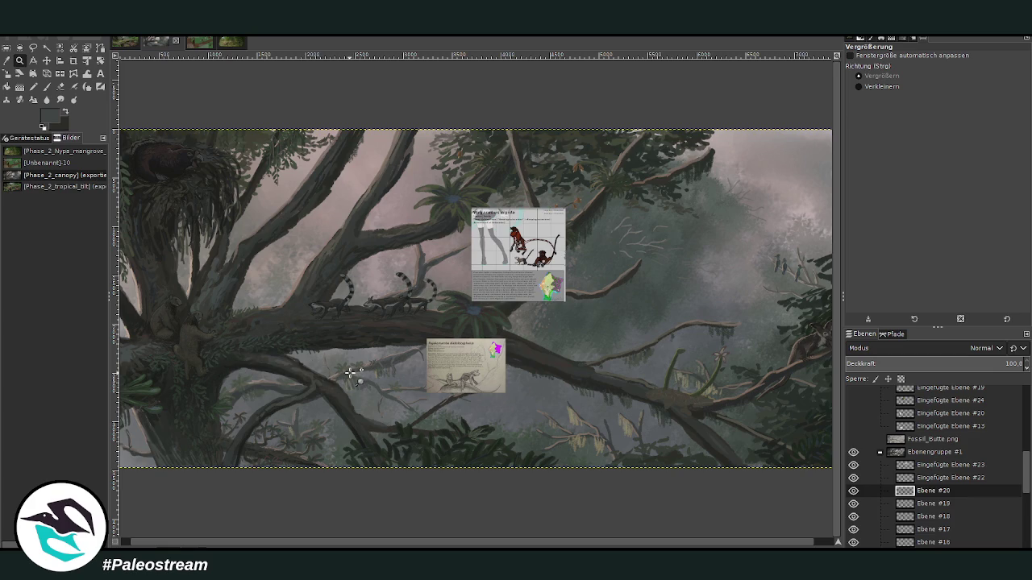
left_click_drag(368, 298, 437, 415)
left_click_drag(383, 203, 504, 469)
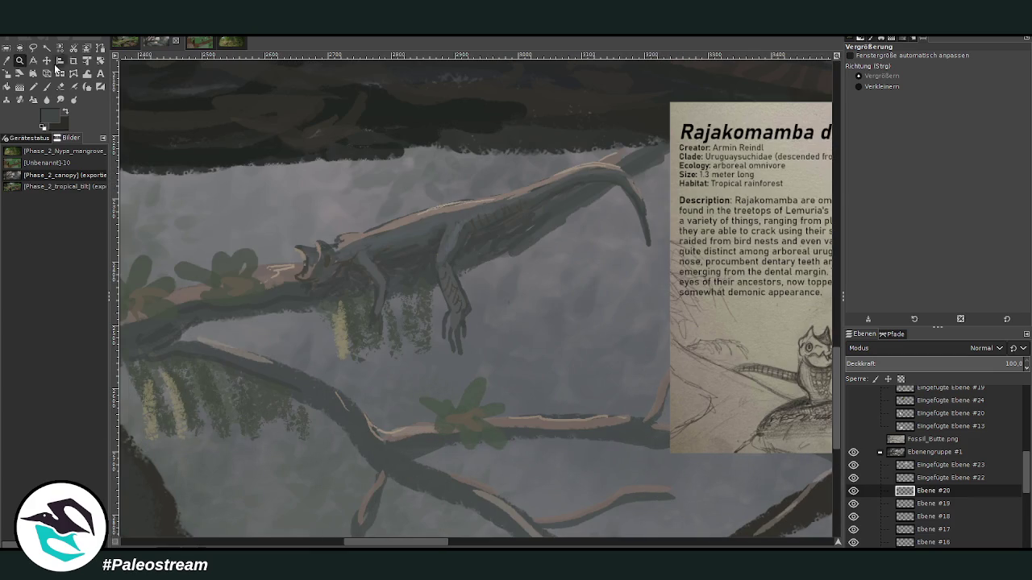
- Warp the creature's hanging arm and legs slightly left, then return to the Paintbrush
left_click(87, 74)
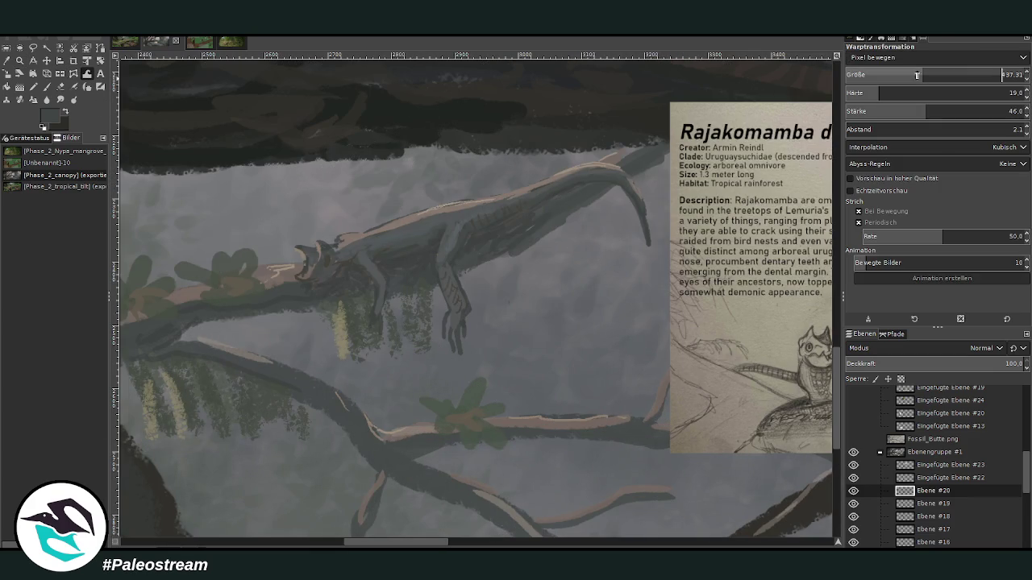
mouse_move(470, 365)
left_mouse_down()
mouse_move(462, 342)
mouse_move(450, 347)
left_mouse_up()
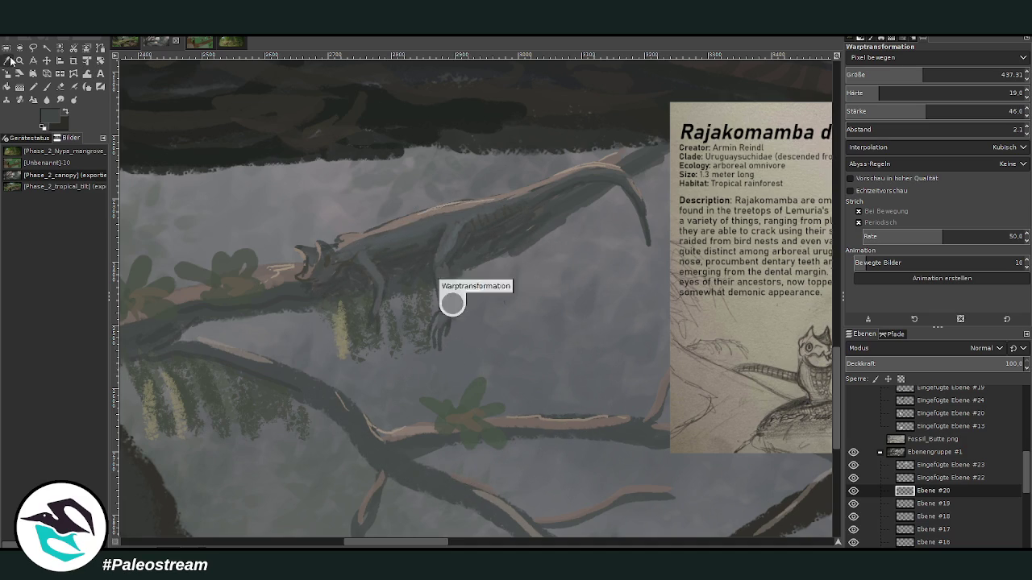
key("o")
mouse_move(379, 542)
left_mouse_down()
mouse_move(399, 545)
mouse_move(376, 546)
left_mouse_up()
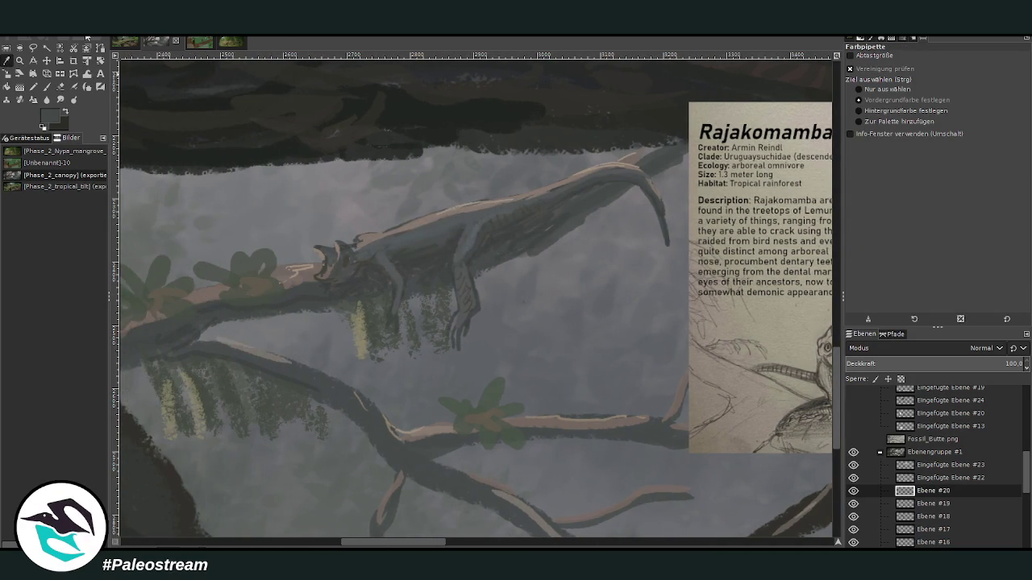
key("p")
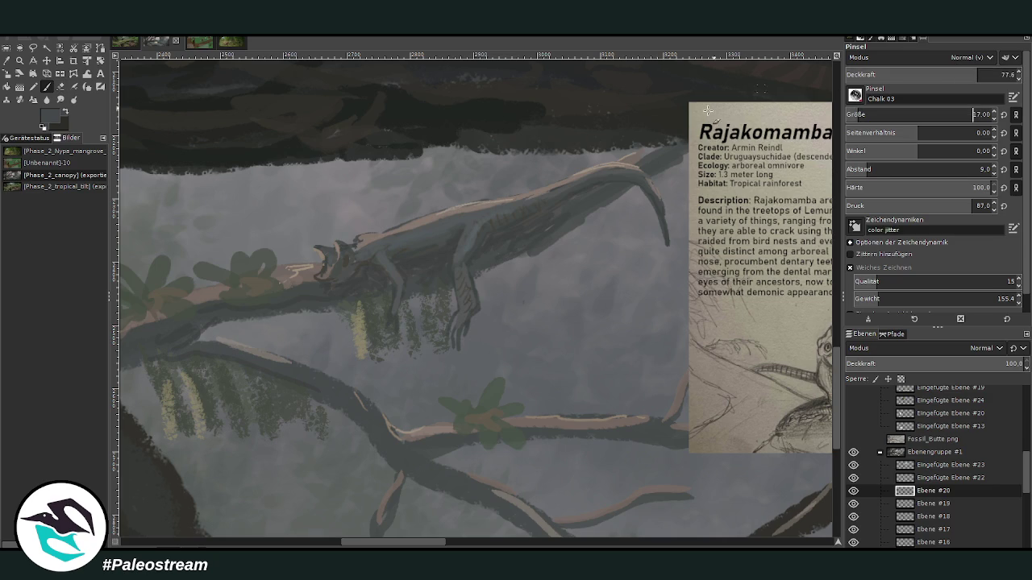
- Add dark marks around the creature's toes and raise brush opacity to about 87.4
left_click_drag(461, 322, 460, 317)
left_click_drag(387, 538, 392, 538)
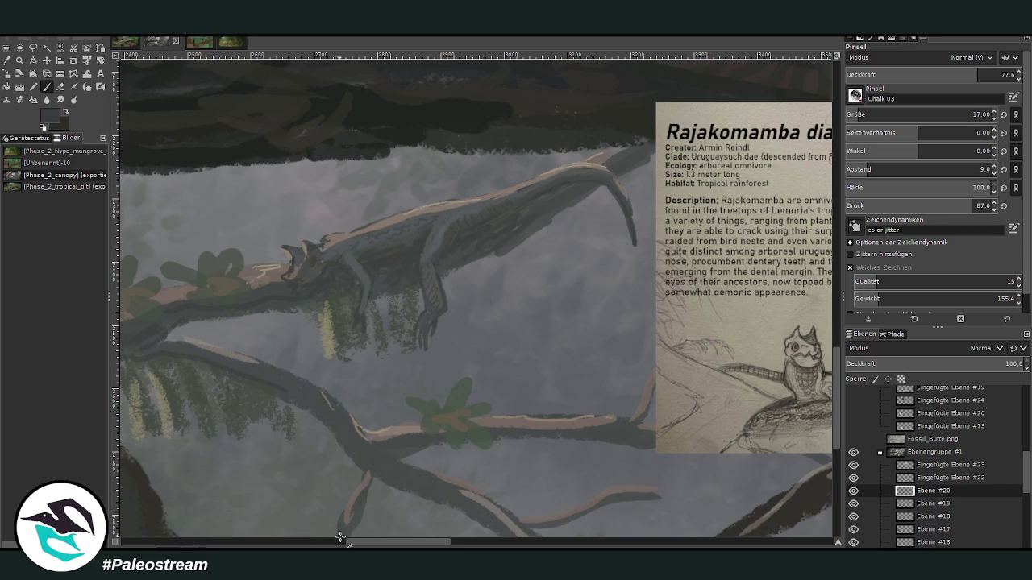
scroll(330, 535, "right", 2)
scroll(327, 242, "left", 1)
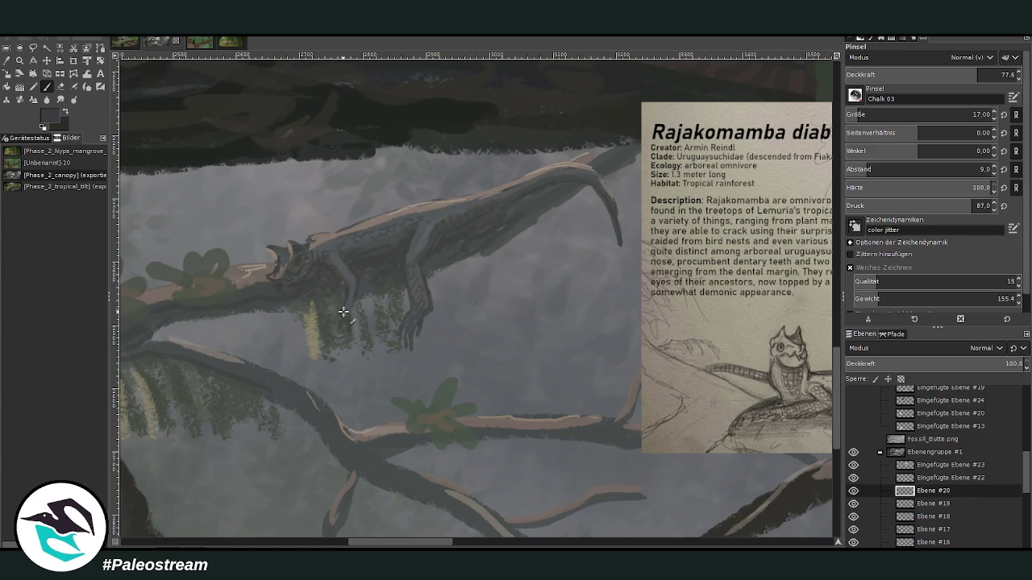
left_click(8, 62)
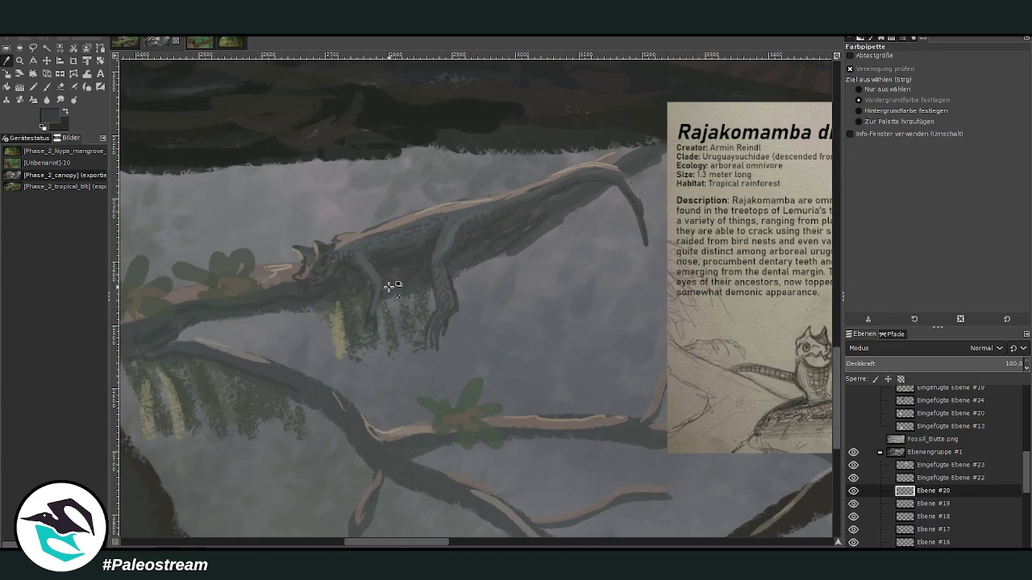
left_click(47, 87)
left_click(997, 73)
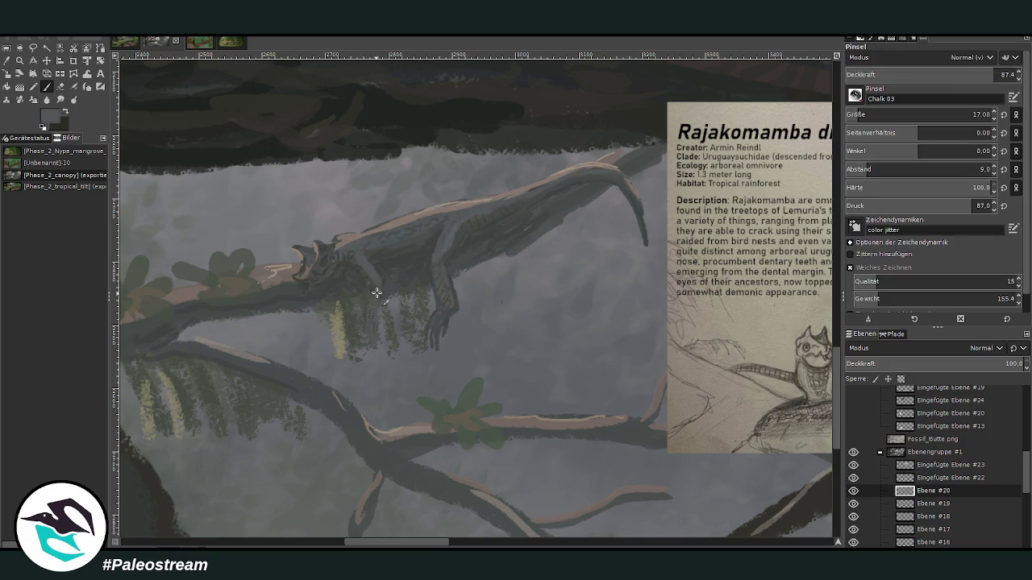
scroll(920, 484, "up", 5)
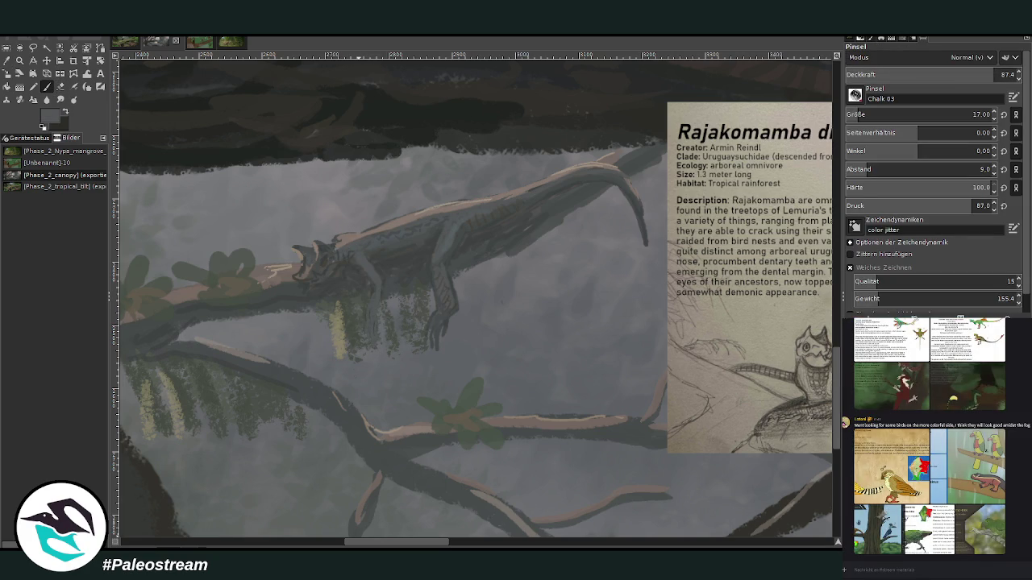
scroll(894, 450, "down", 5)
scroll(879, 484, "down", 2)
scroll(860, 512, "down", 1)
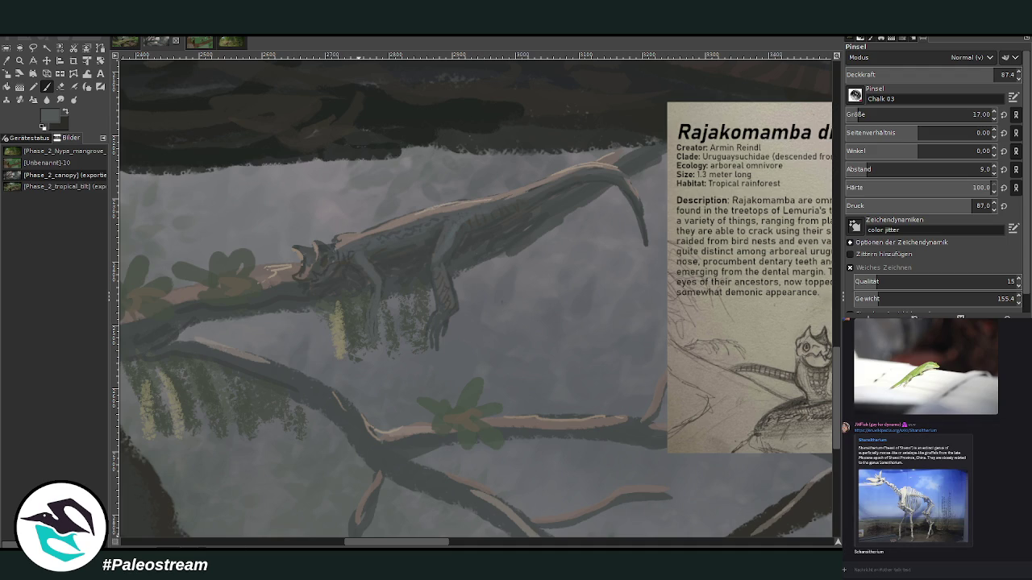
- Add a small dark stroke on the shoulder and lower brush opacity to 39.7
left_click(65, 112)
left_click_drag(450, 257, 443, 271)
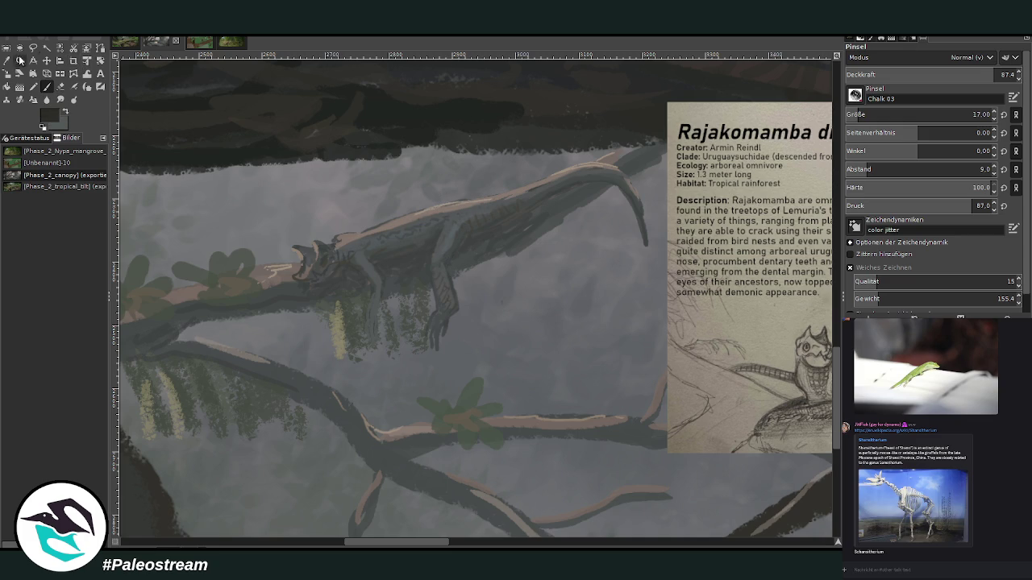
key("o")
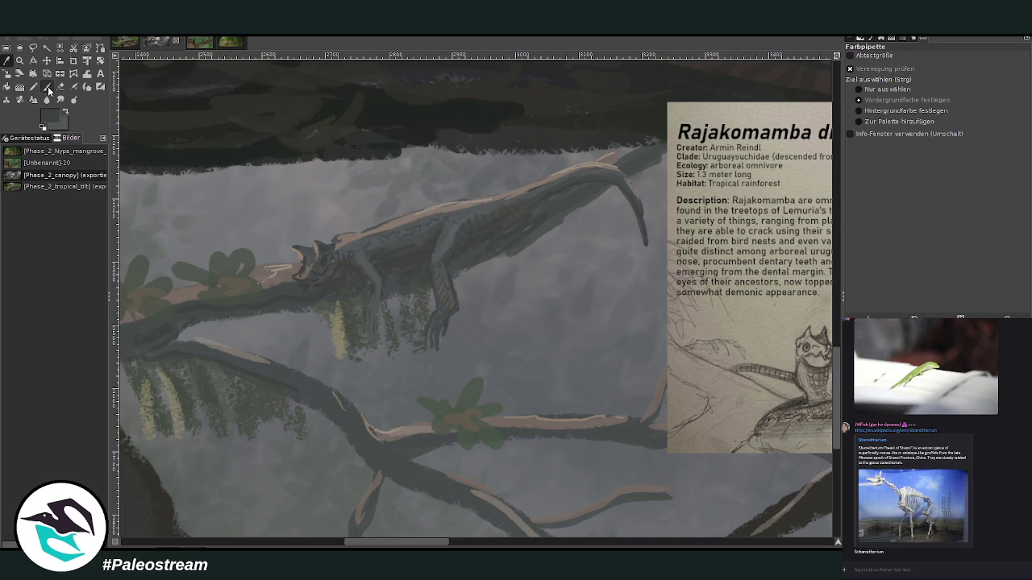
left_click(46, 86)
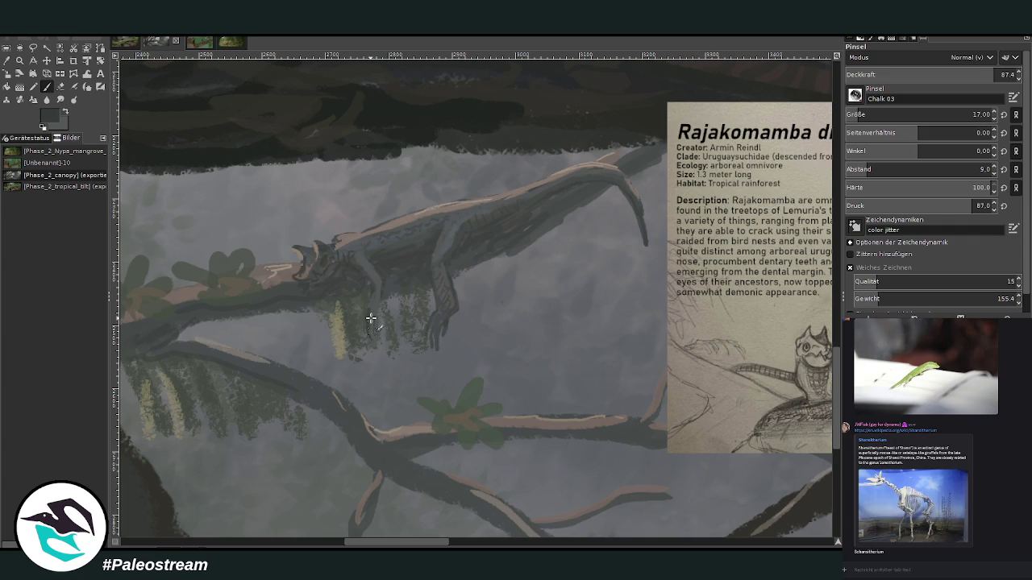
left_click(953, 74)
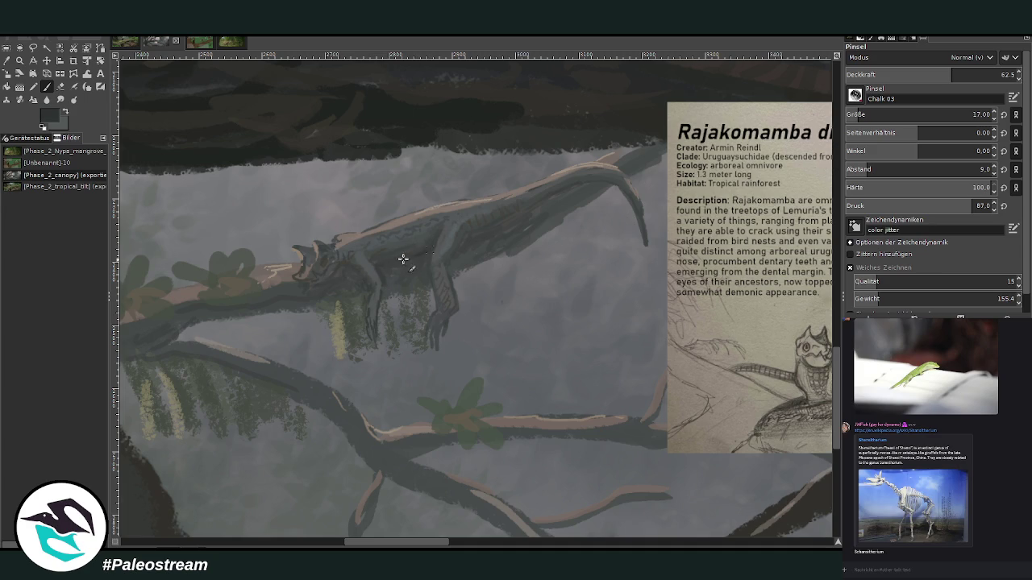
key("less")
key("less")
key("less")
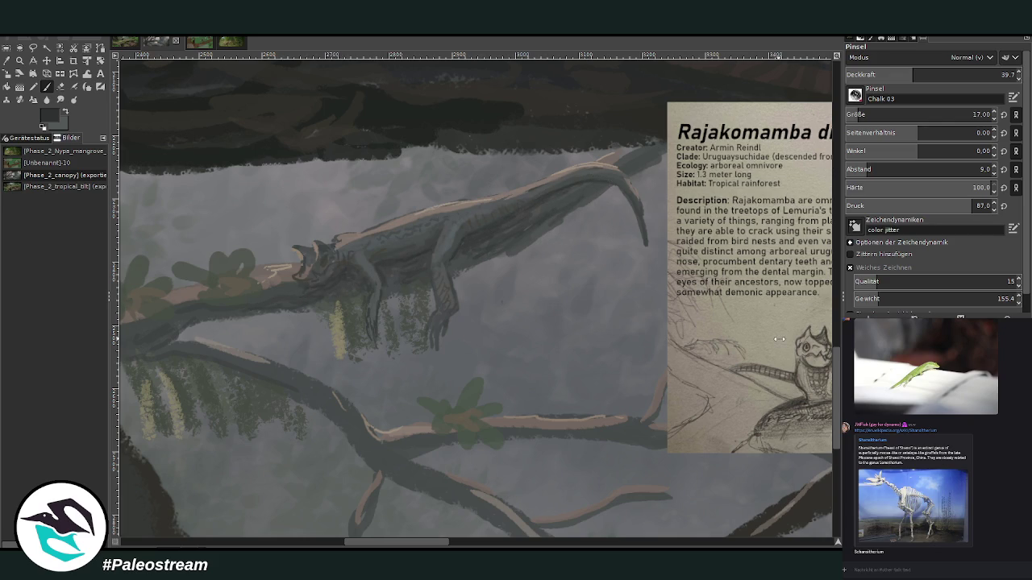
scroll(475, 294, "down", 1)
scroll(475, 294, "down", 2)
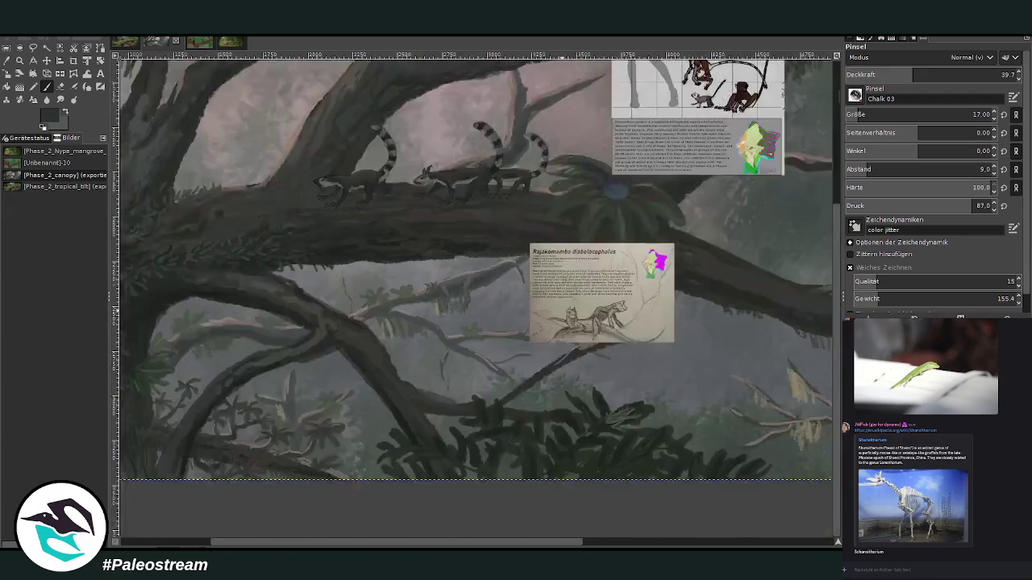
- Zoom in on the ringtailed animals on the branch and sample a pinkish-grey colour
scroll(476, 294, "down", 1)
scroll(475, 294, "down", 1)
key("z")
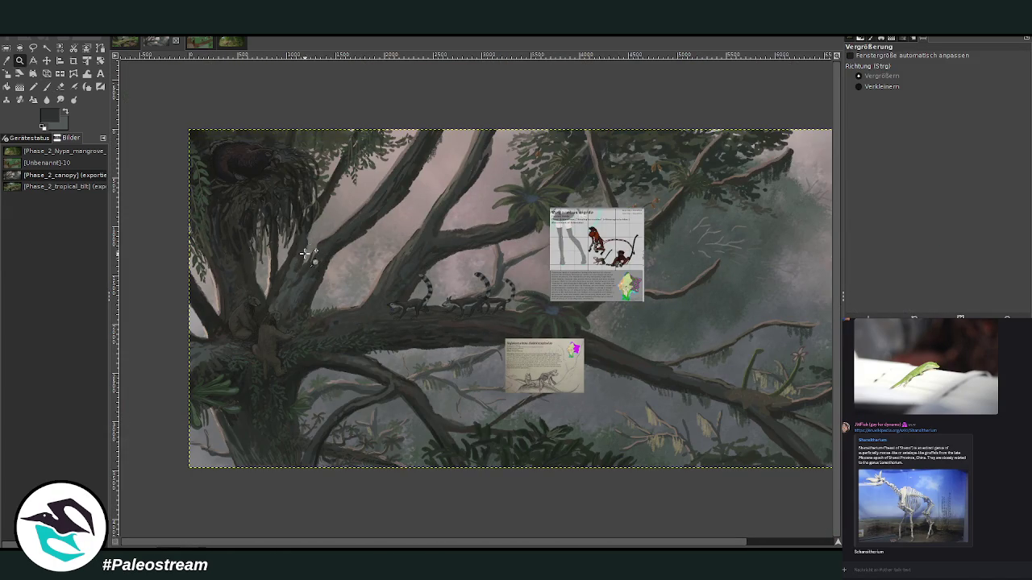
left_click_drag(313, 257, 539, 475)
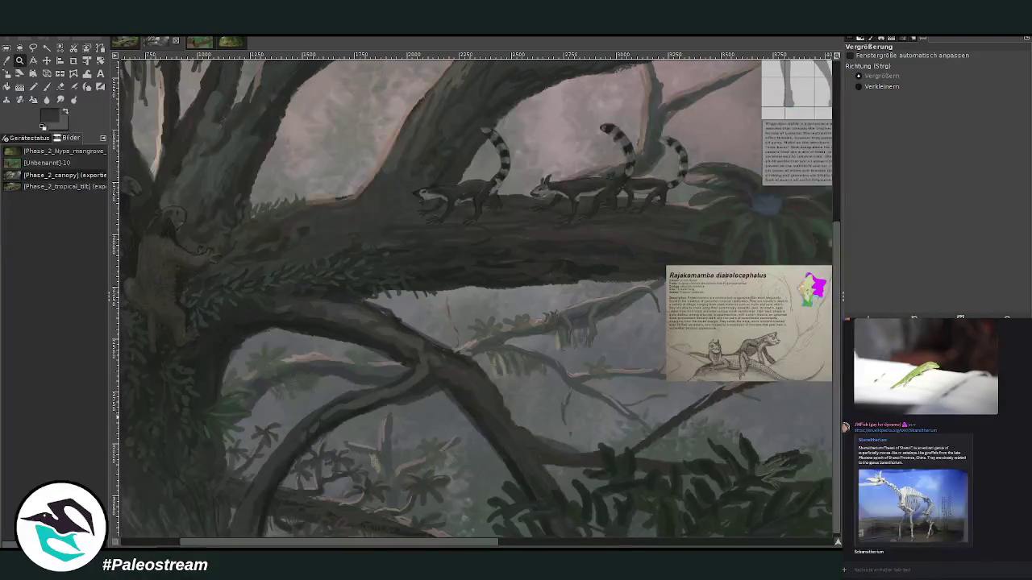
left_click_drag(666, 266, 832, 381)
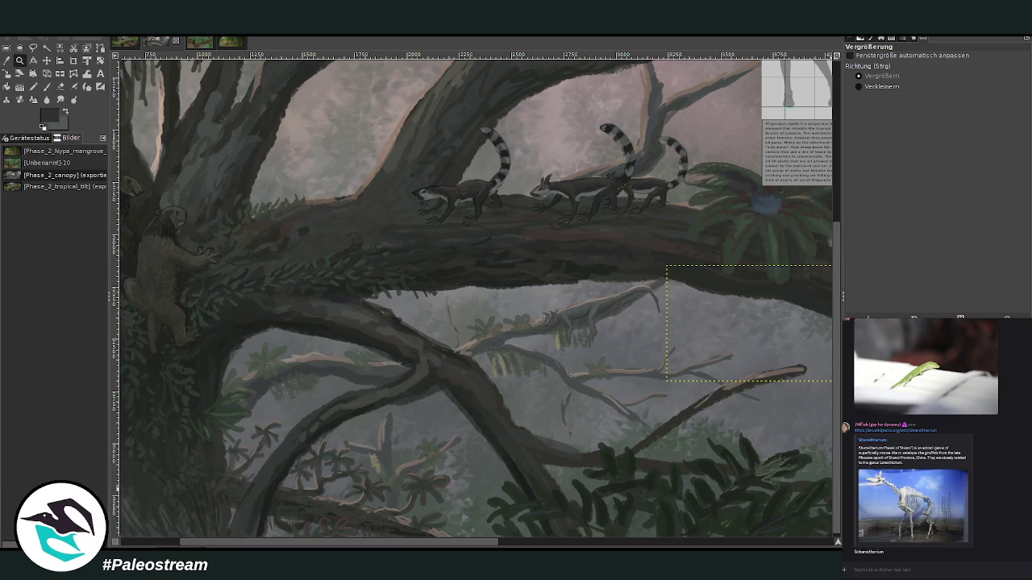
key("Escape")
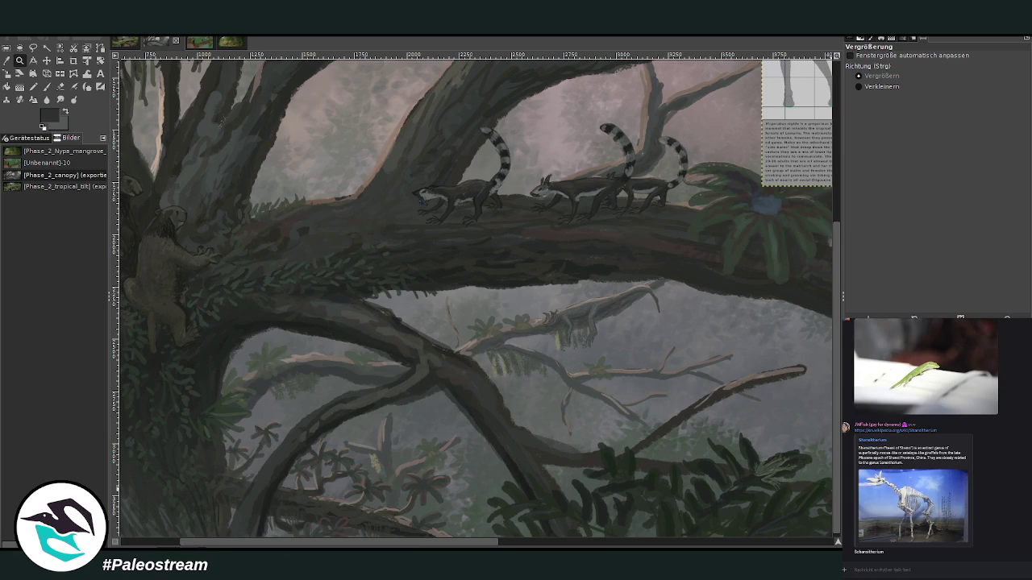
key("minus")
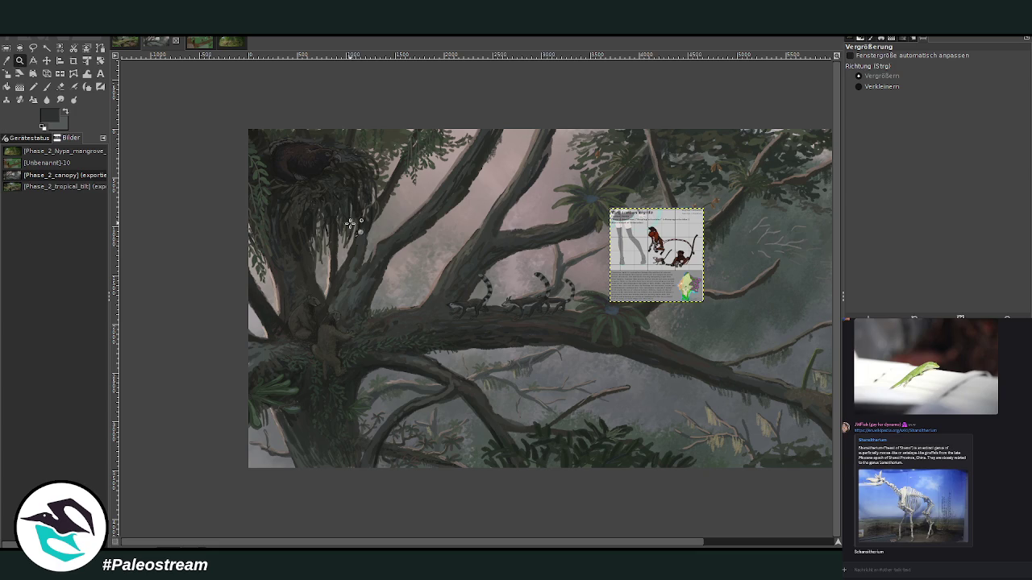
left_click_drag(352, 232, 488, 337)
key("o")
left_click(468, 305)
- Sample dark trunk greys and misty pinkish grey, and raise brush opacity to 67.8 for bark strokes
left_click(46, 86)
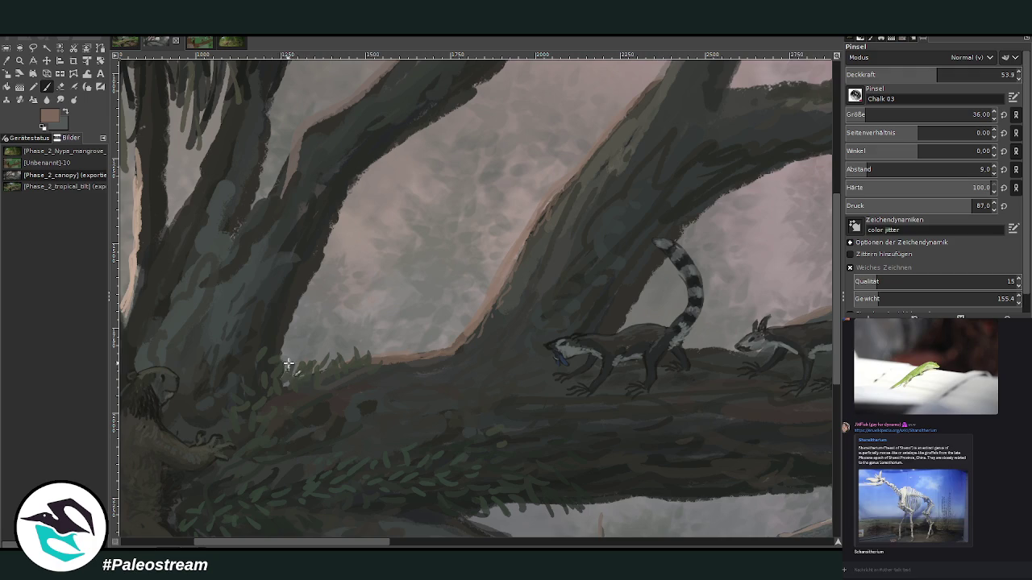
scroll(752, 300, "up", 2)
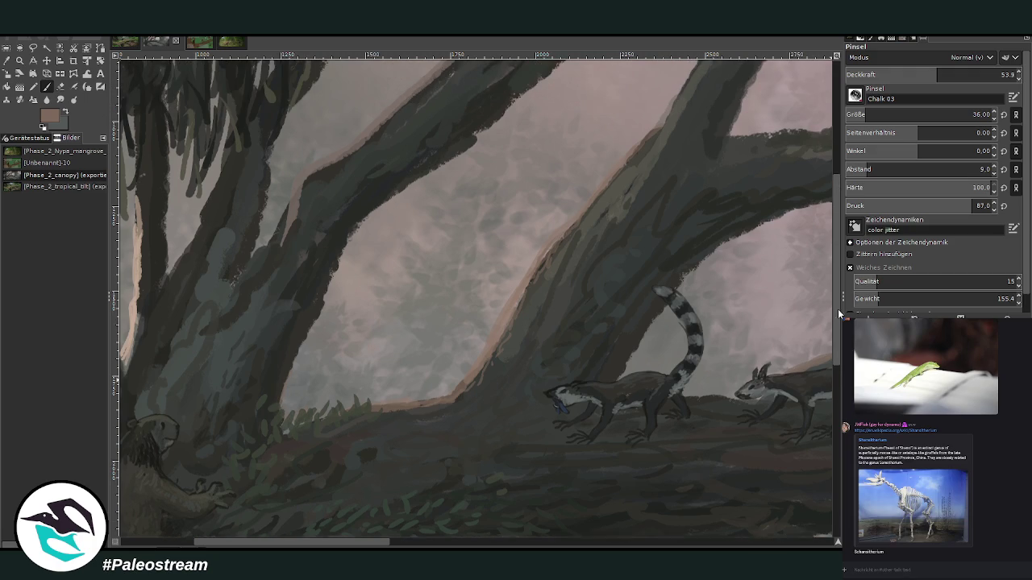
key("o")
left_click(315, 191)
left_click(315, 178)
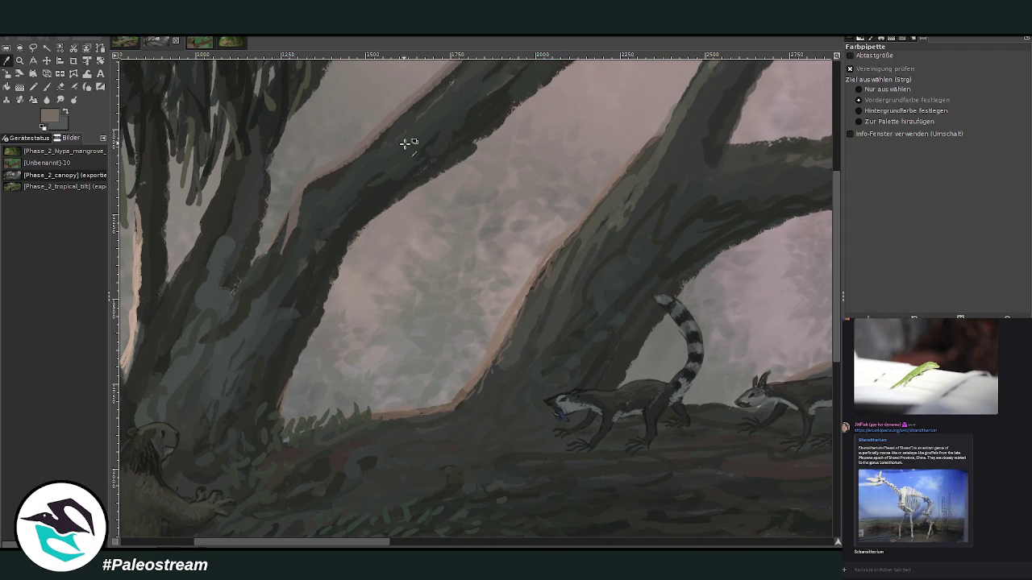
left_click(503, 80)
left_click(46, 86)
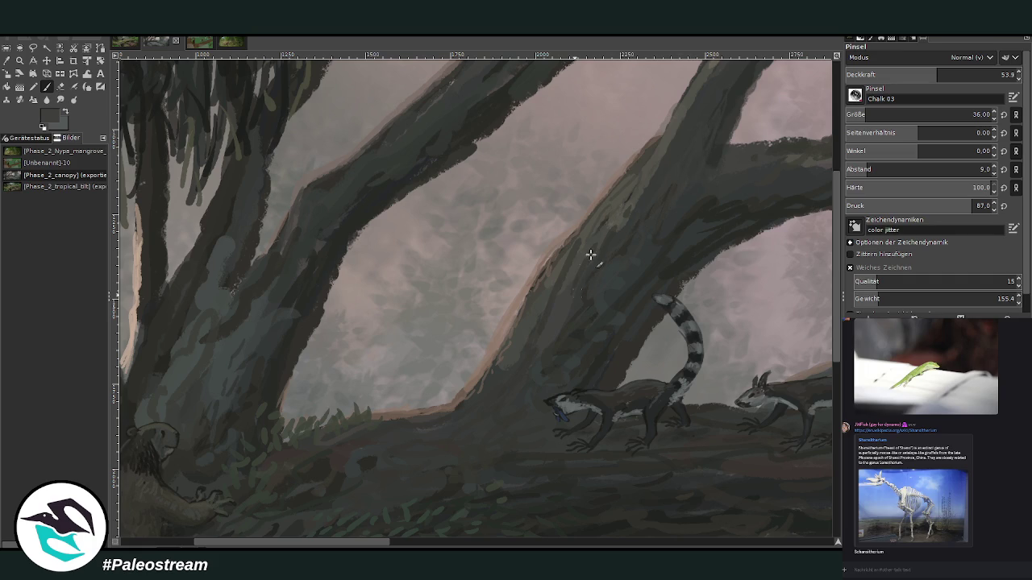
key("o")
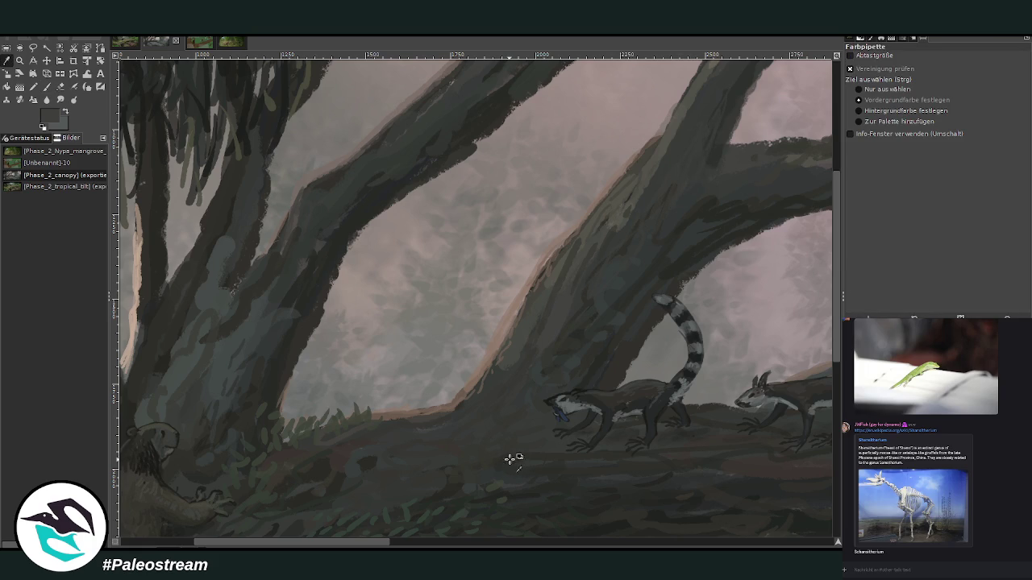
key("p")
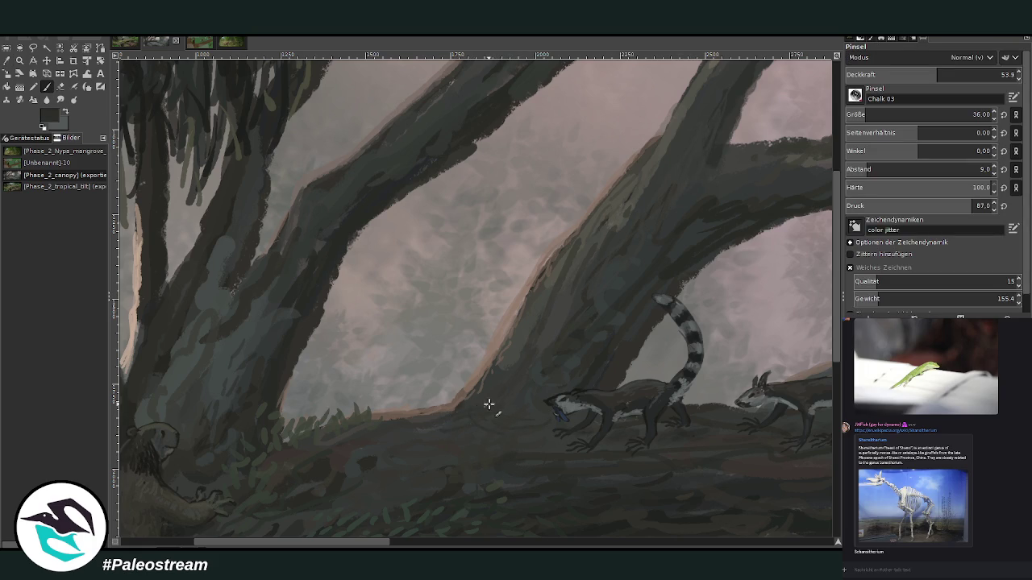
left_click_drag(944, 72, 962, 68)
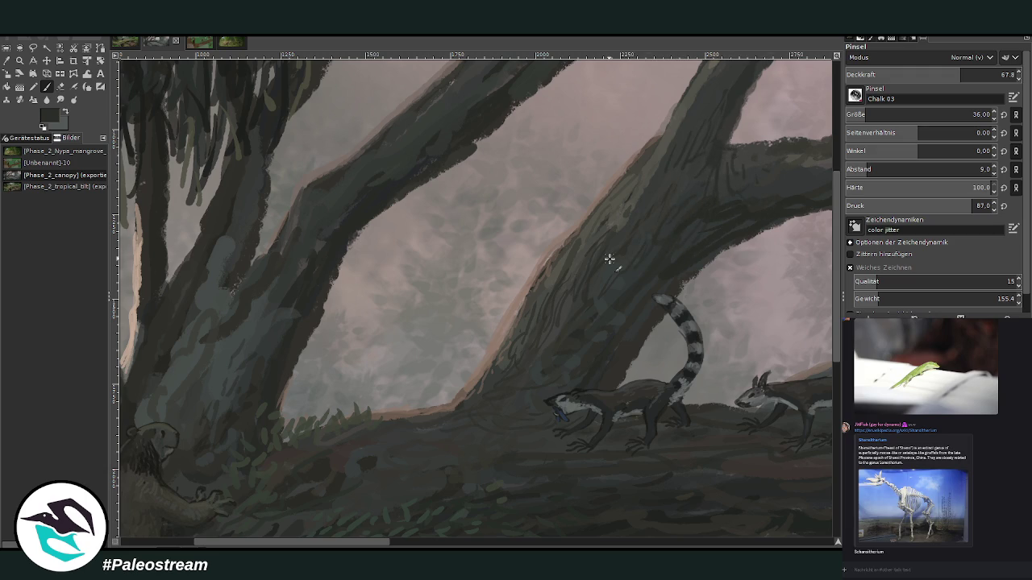
scroll(609, 259, "down", 3)
scroll(610, 259, "down", 2)
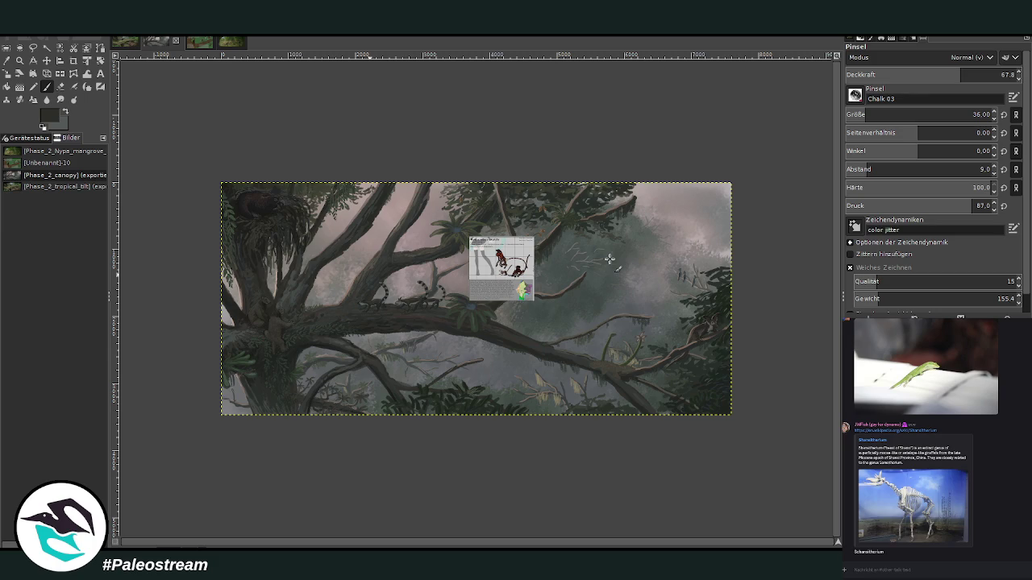
- Zoom out so the whole painting is centred in view
left_click(20, 61)
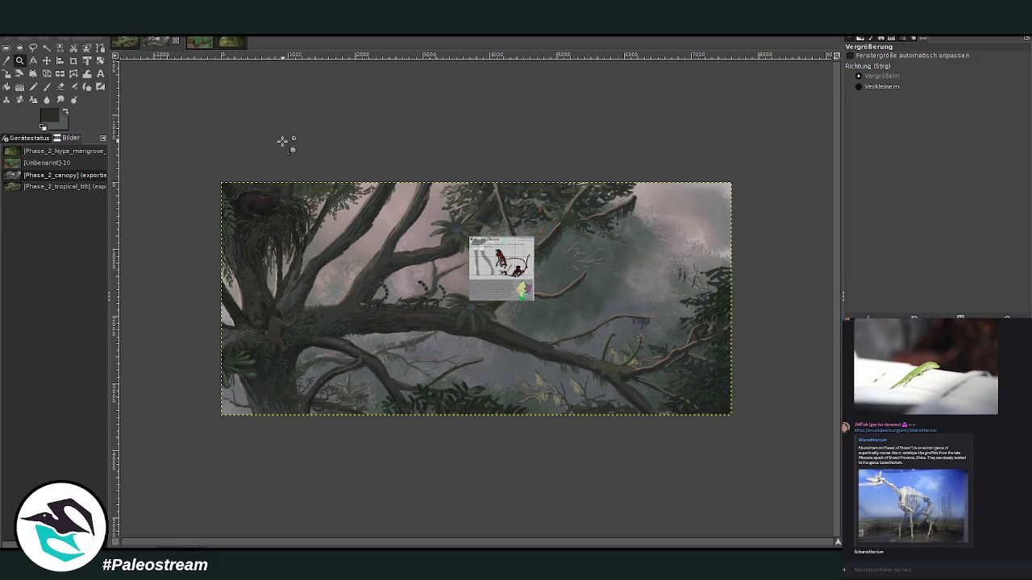
left_click_drag(242, 153, 617, 444)
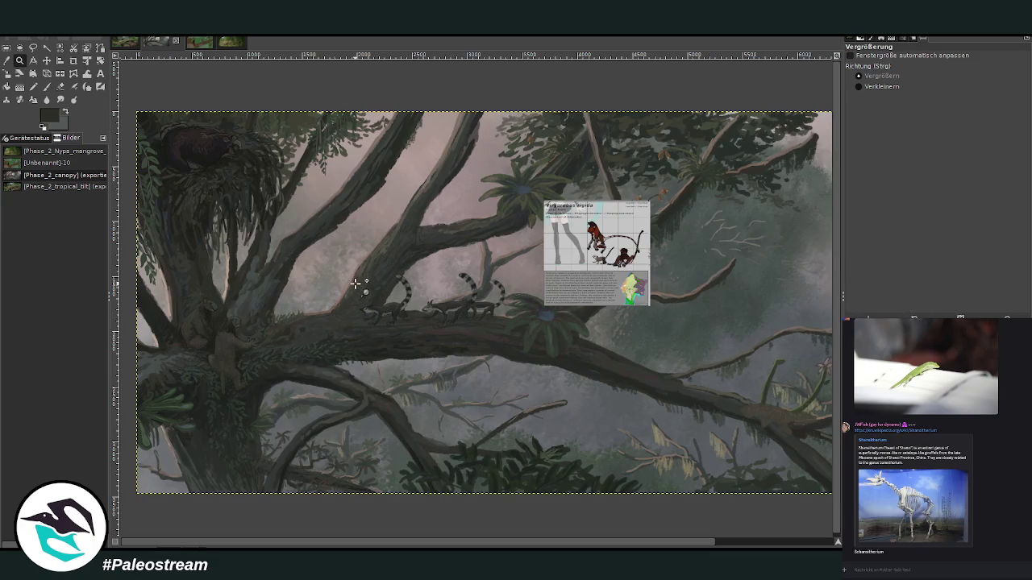
scroll(460, 536, "right", 3)
scroll(460, 536, "right", 2)
scroll(289, 516, "left", 4)
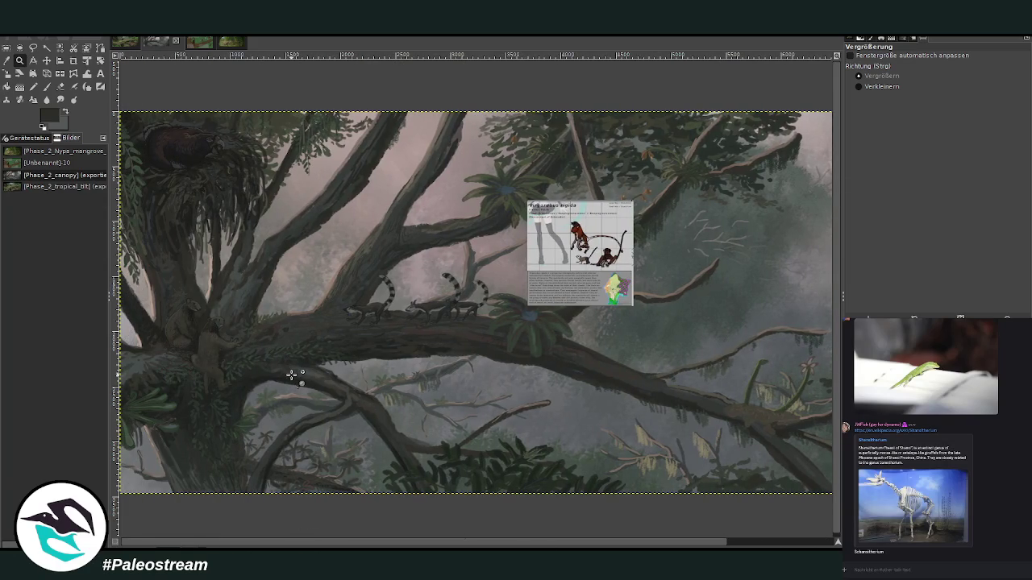
left_click(284, 324, "ctrl")
left_click(285, 323, "ctrl")
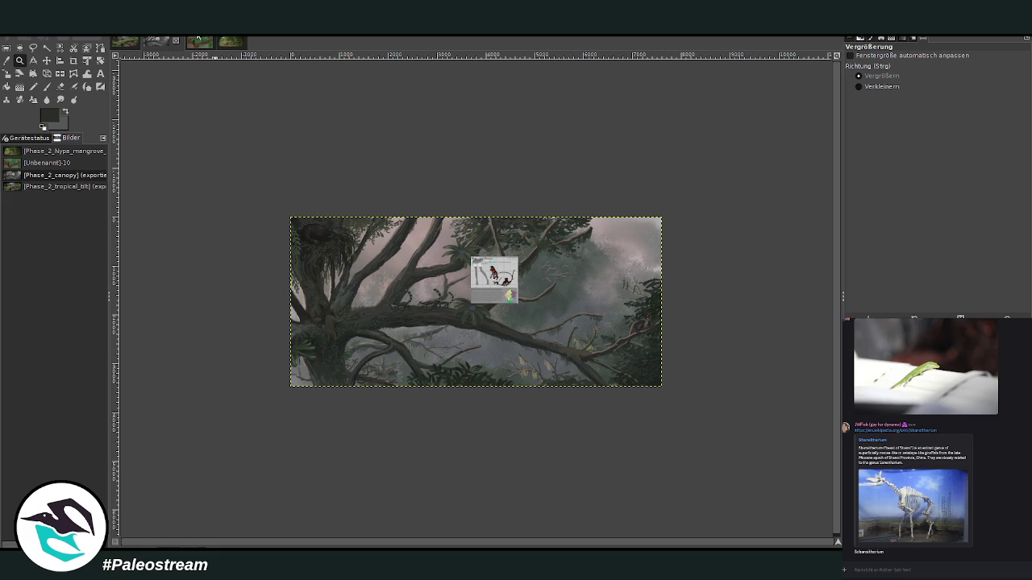
- Move the reference card down-left and zoom in on it and the tree
key("m")
left_click_drag(482, 278, 415, 317)
left_click(20, 60)
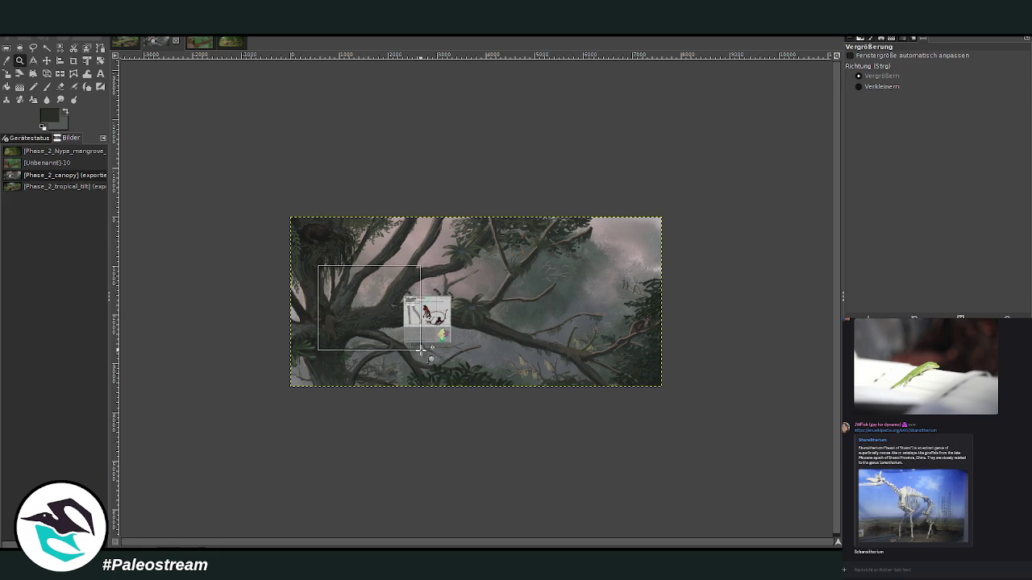
left_click(367, 298)
left_click_drag(266, 125, 621, 489)
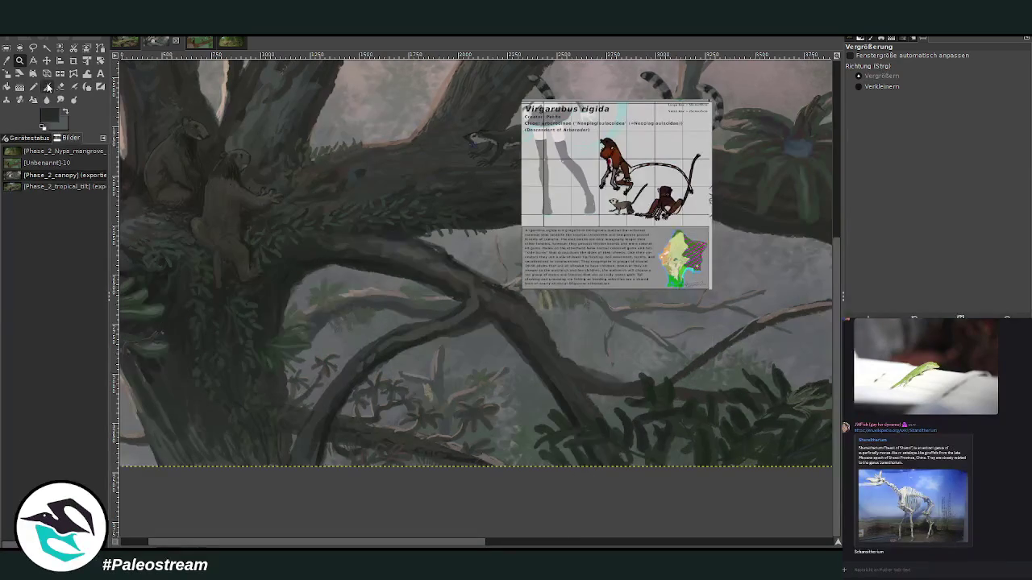
left_click(46, 86)
- Sketch a looping black creature outline below the branch with a size-46 brush at 65 opacity
key("d")
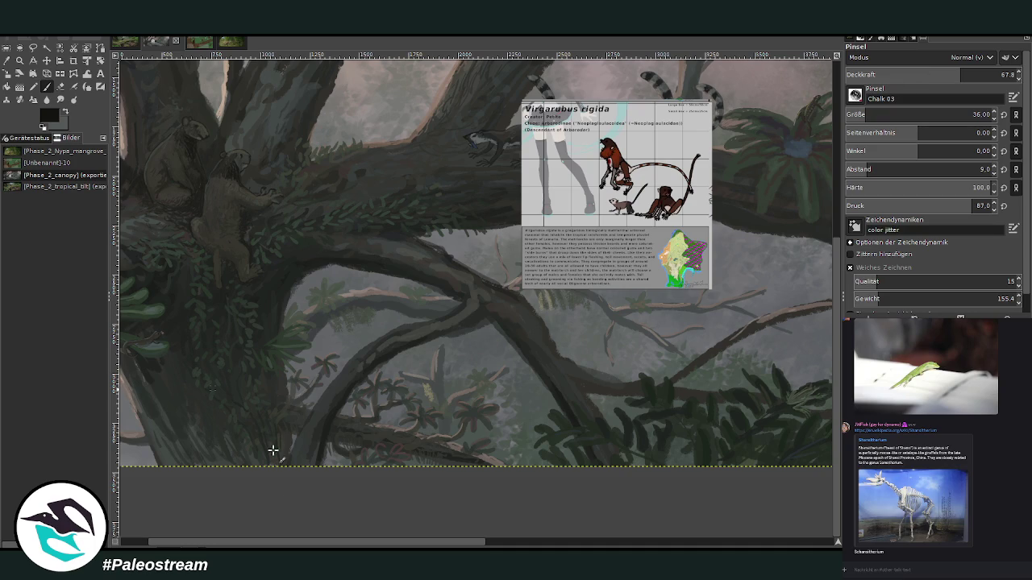
left_click(875, 114)
left_click(958, 74)
mouse_move(327, 362)
left_mouse_down()
mouse_move(302, 428)
mouse_move(323, 369)
mouse_move(295, 414)
mouse_move(304, 375)
mouse_move(293, 408)
mouse_move(259, 294)
left_mouse_up()
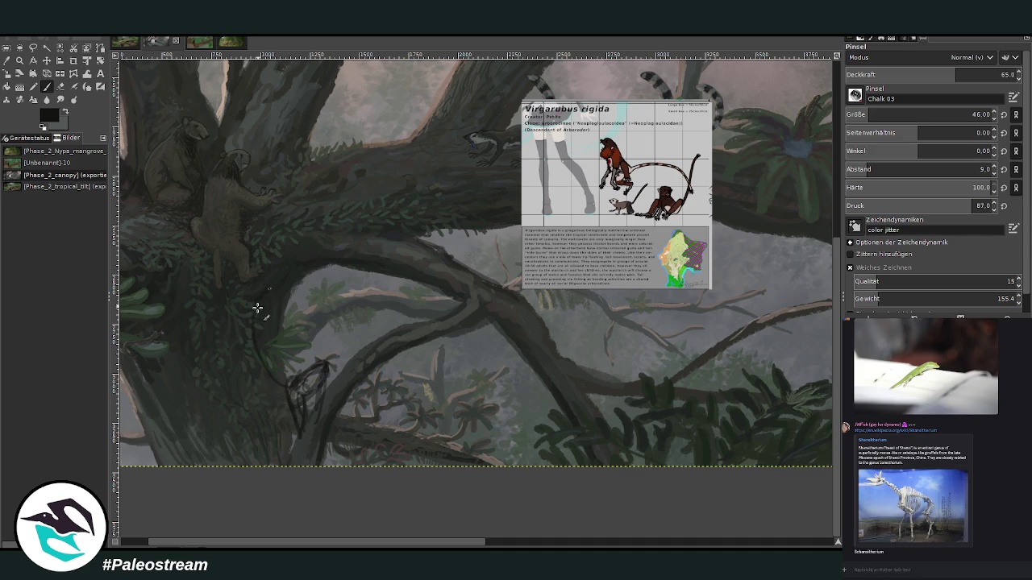
mouse_move(320, 369)
left_mouse_down()
mouse_move(329, 350)
mouse_move(338, 373)
mouse_move(318, 369)
left_mouse_up()
- At opacity 77, outline the creature's head and right side and darken its lower body
left_click(969, 73)
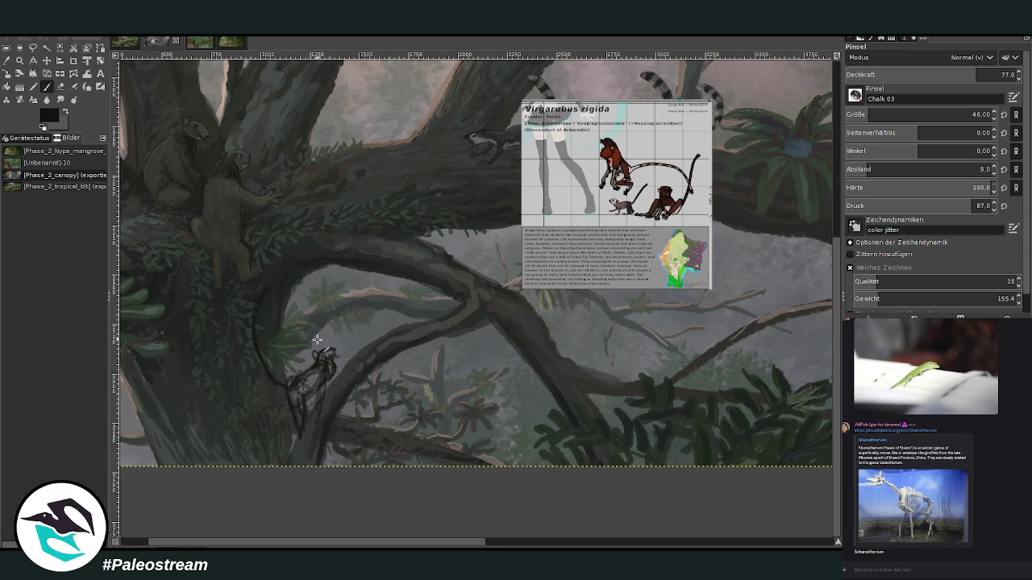
left_click_drag(334, 350, 319, 384)
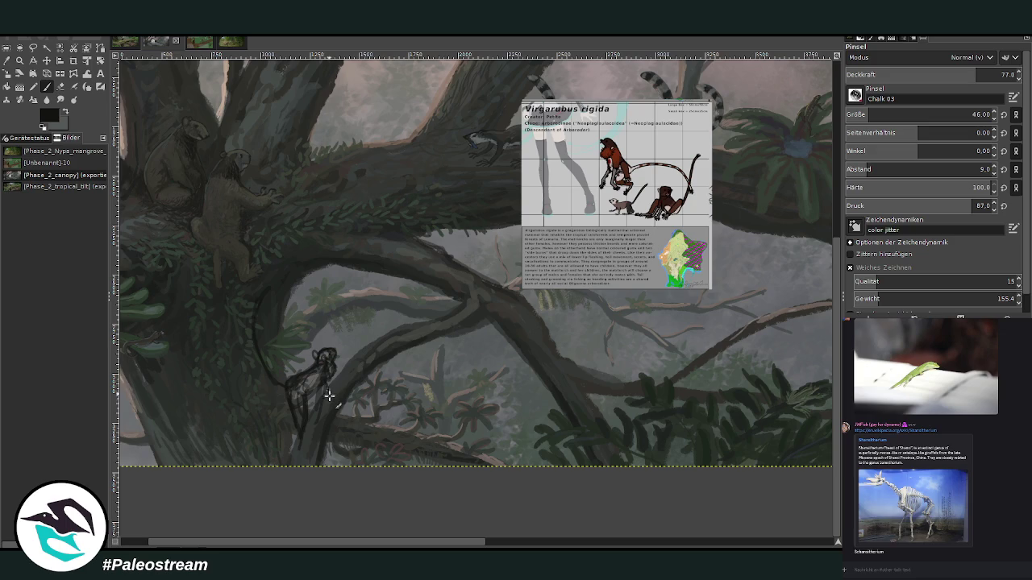
mouse_move(320, 385)
left_mouse_down()
mouse_move(311, 403)
mouse_move(322, 396)
mouse_move(295, 396)
left_mouse_up()
left_click(60, 87)
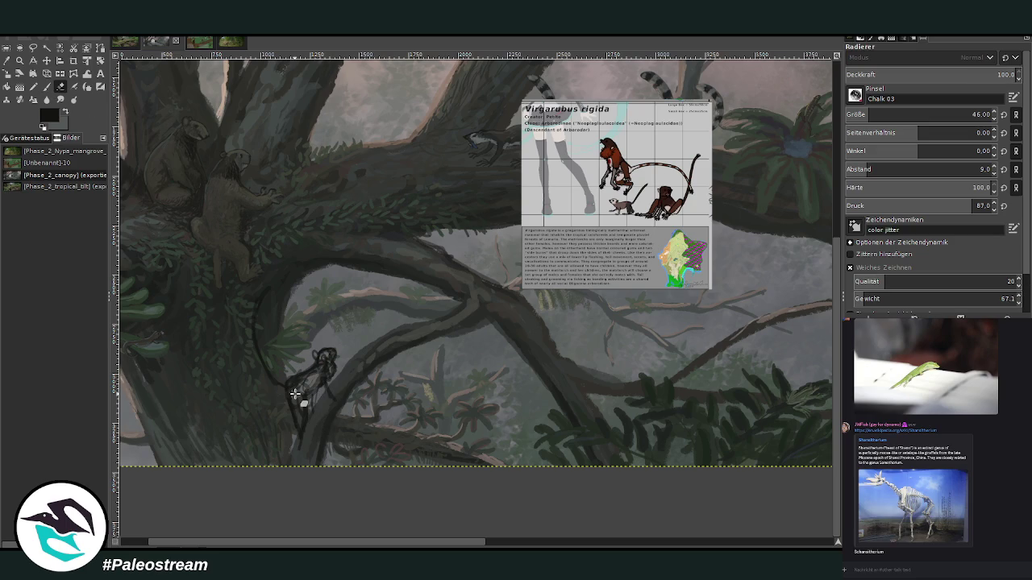
left_click(45, 86)
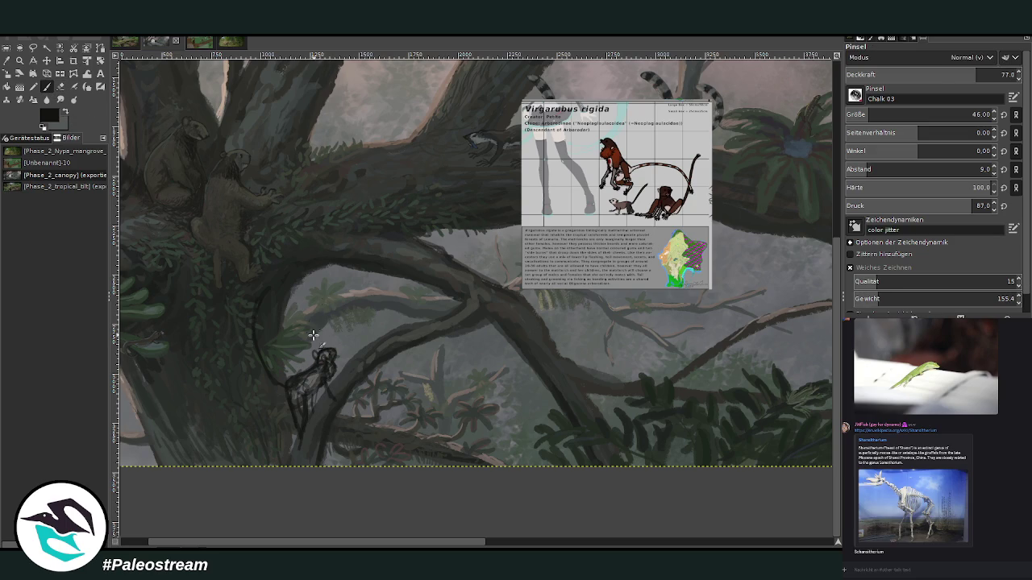
mouse_move(300, 394)
left_mouse_down()
mouse_move(303, 420)
mouse_move(291, 427)
mouse_move(258, 350)
mouse_move(265, 288)
left_mouse_up()
left_click_drag(370, 545, 342, 545)
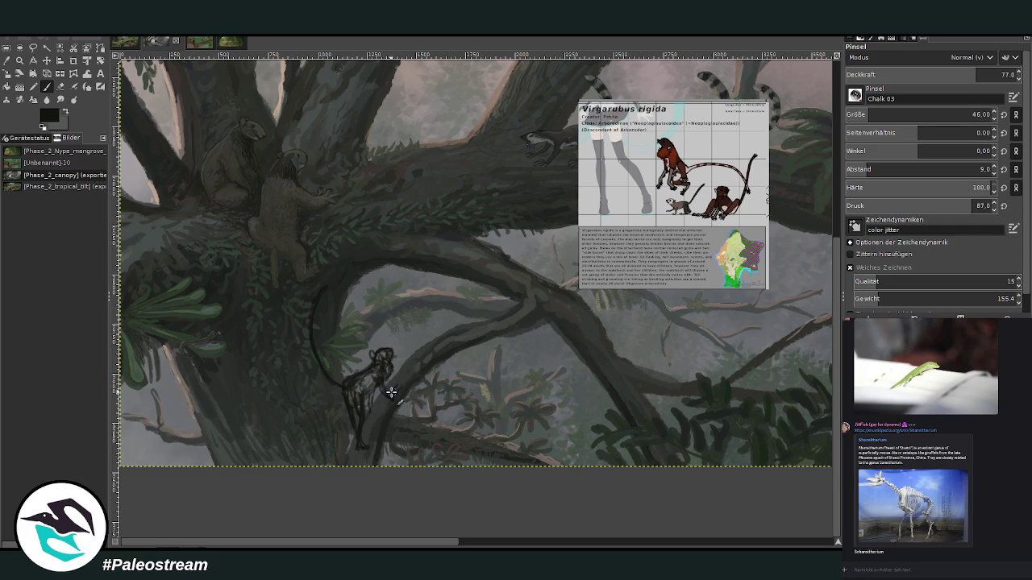
key("shift+e")
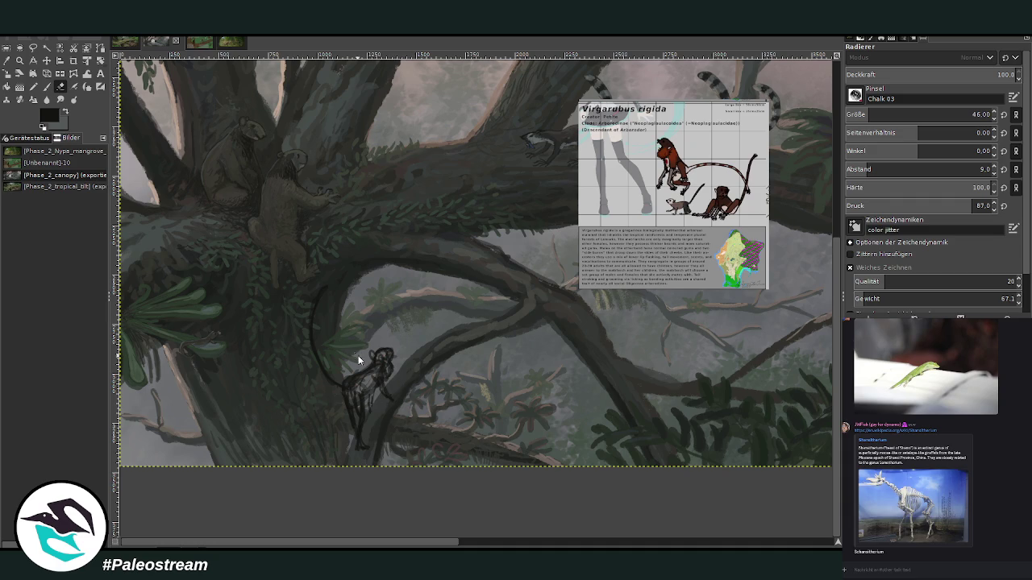
left_click(46, 87)
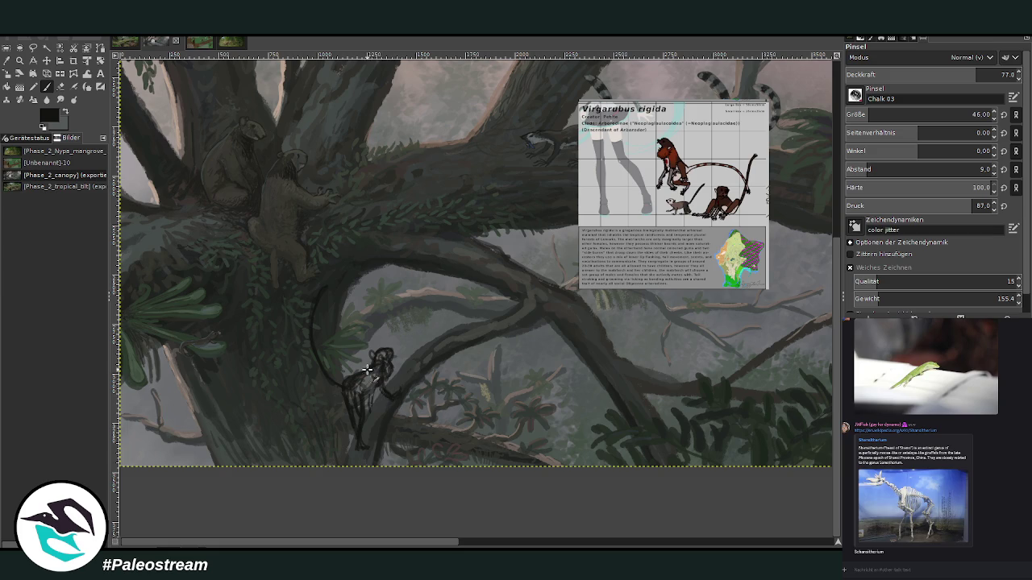
scroll(232, 470, "down", 2)
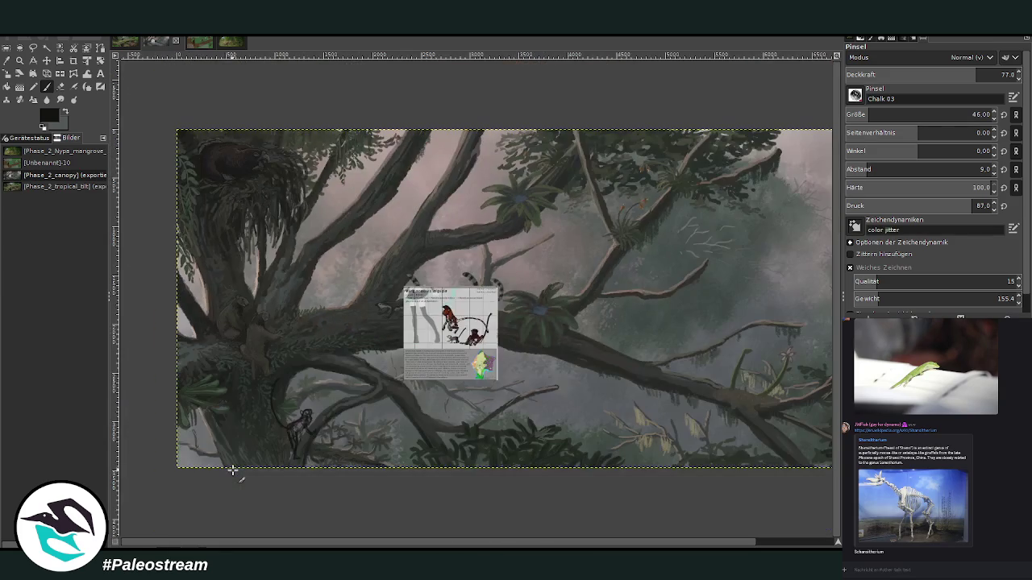
- Zoom in on the creature and rotate its layer about 5.34° clockwise
key("z")
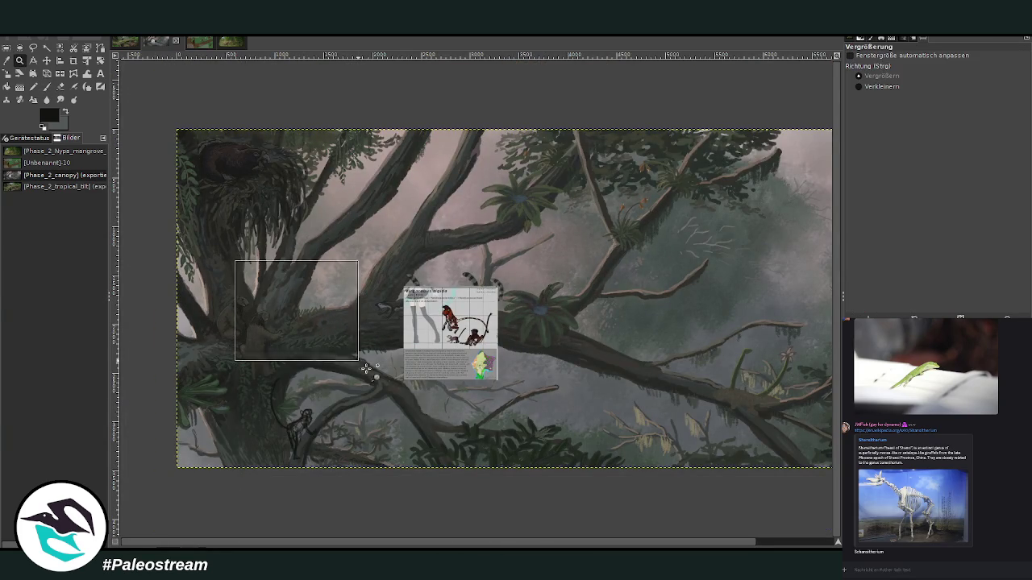
left_click_drag(235, 266, 512, 510)
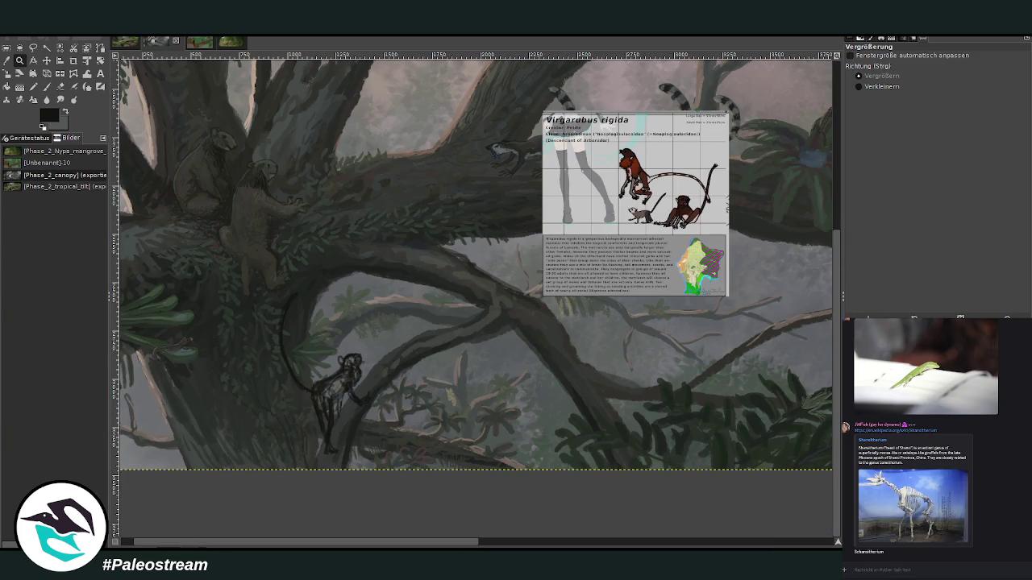
left_click(100, 61)
left_click(333, 334)
left_click_drag(357, 316, 363, 309)
left_click(804, 153)
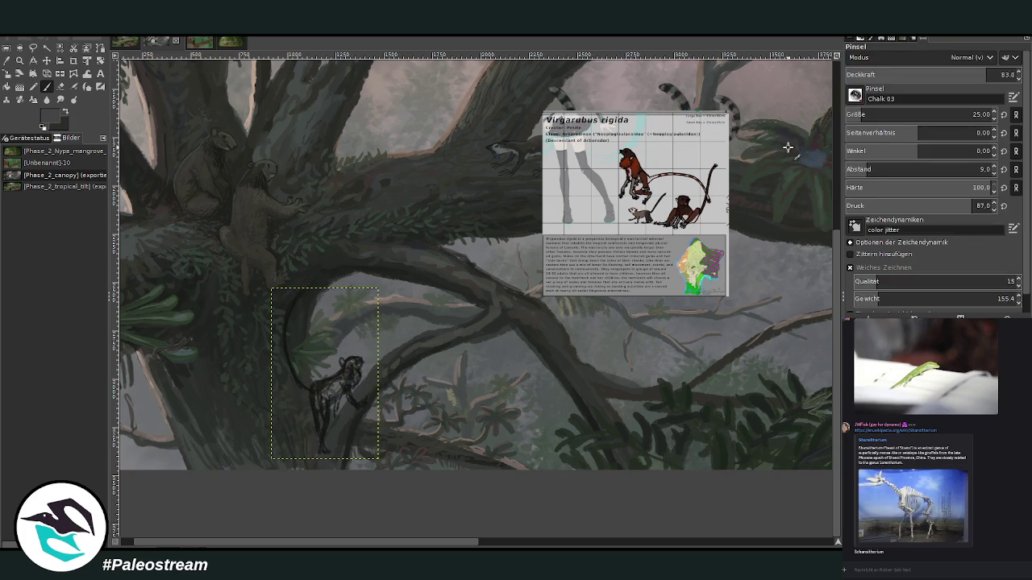
- Reshape the creature layer with a perspective transform by shifting its top corners
left_click(46, 74)
left_click(46, 74)
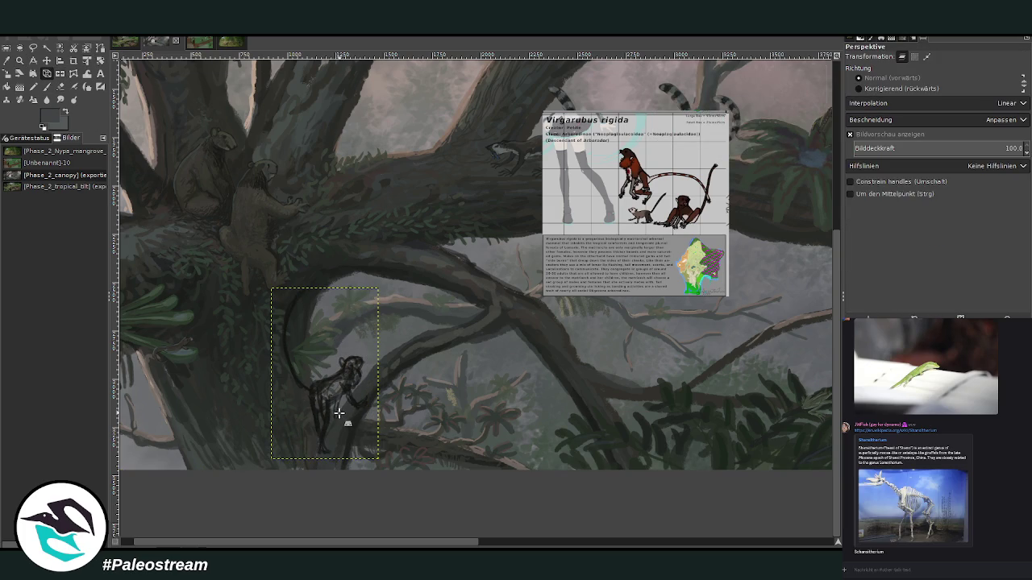
left_click(341, 415)
left_click_drag(385, 473, 383, 458)
left_click_drag(271, 288, 267, 285)
left_click_drag(379, 288, 380, 289)
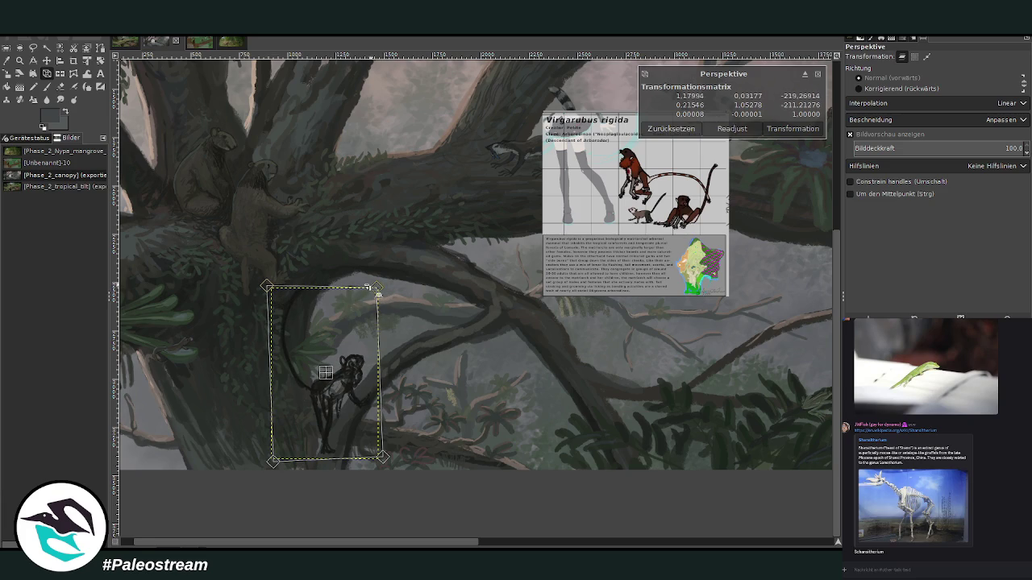
left_click(786, 130)
key("p")
left_click(46, 73)
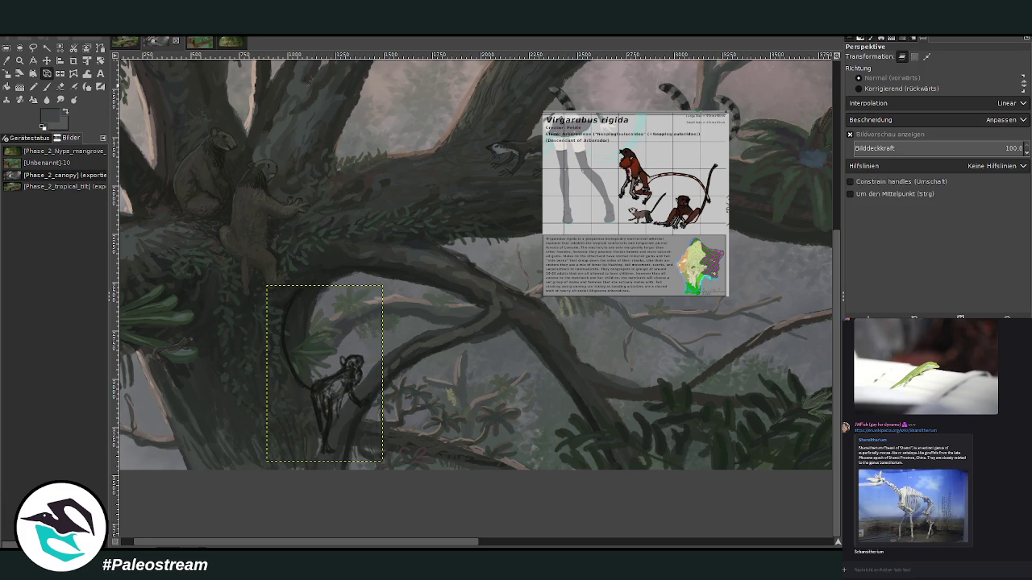
left_click(61, 75)
key("shift+p")
- Zoom out, zoom in on the painting's left part, and undo to remove the creature layer
key("minus")
key("minus")
key("minus")
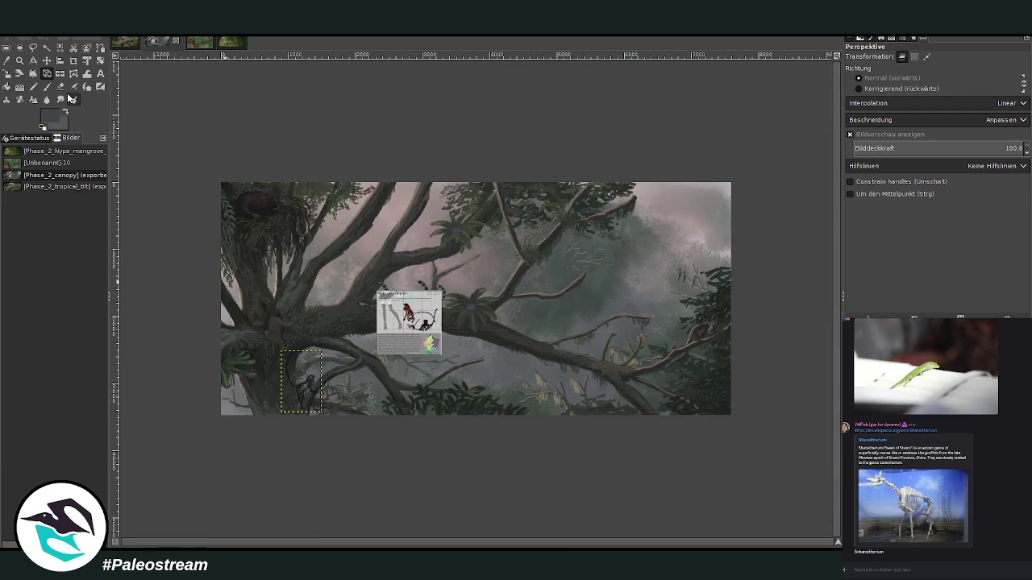
left_click(19, 61)
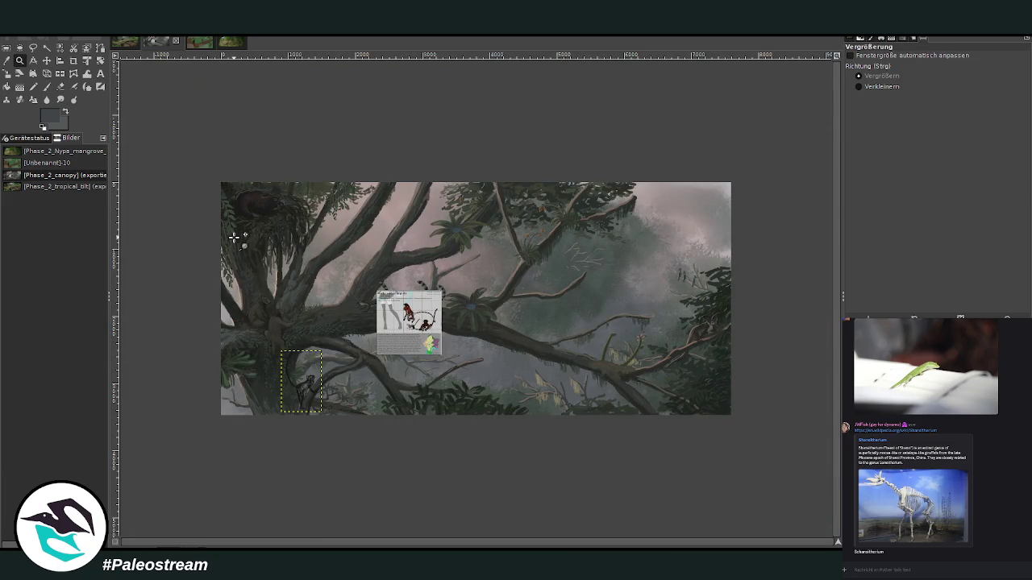
left_click_drag(200, 162, 511, 456)
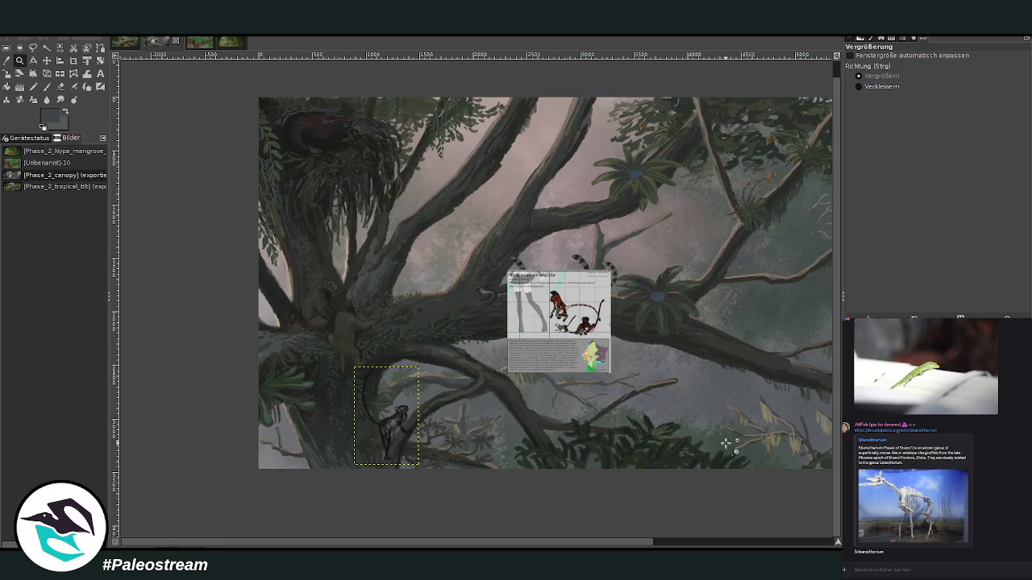
key("ctrl+z")
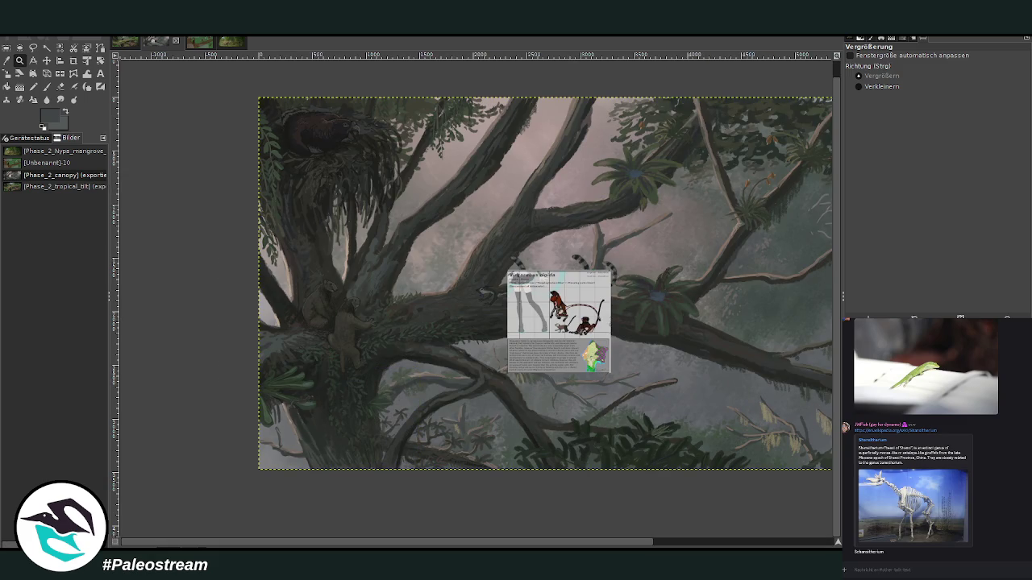
left_click_drag(468, 546, 648, 546)
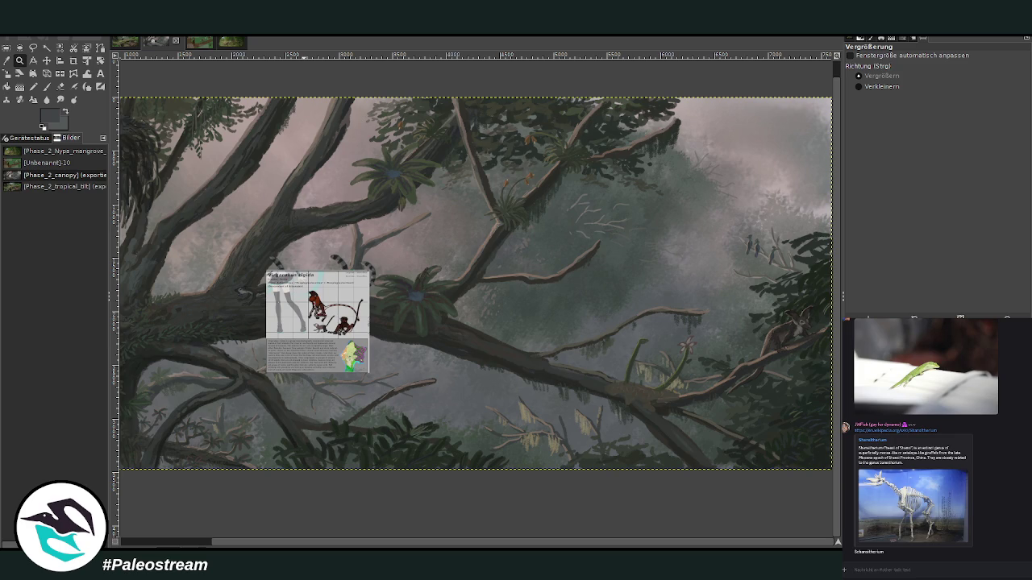
- Zoom out to see the whole painting, then zoom back in so it fills the view
key("p")
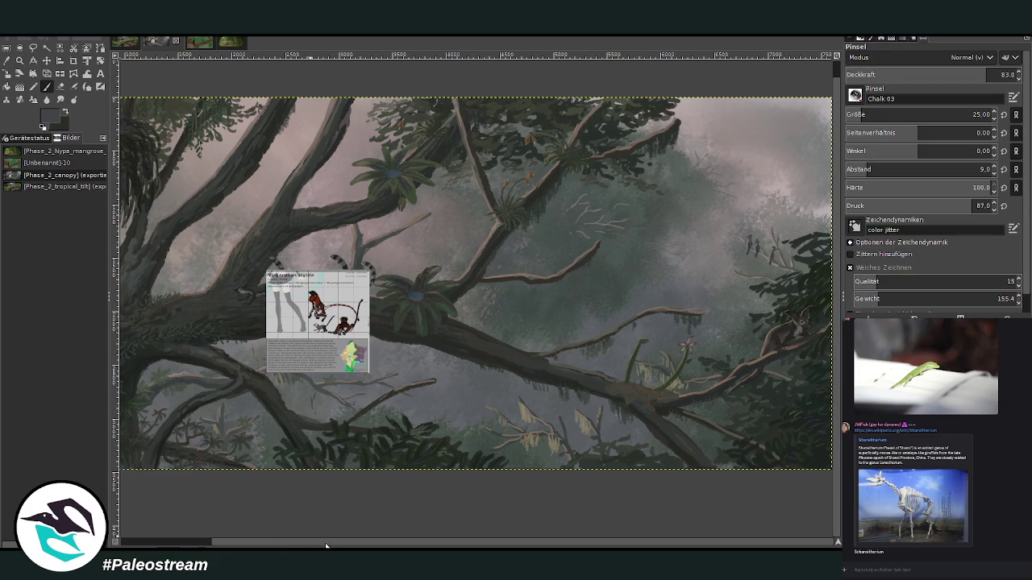
left_click_drag(325, 547, 147, 536)
key("z")
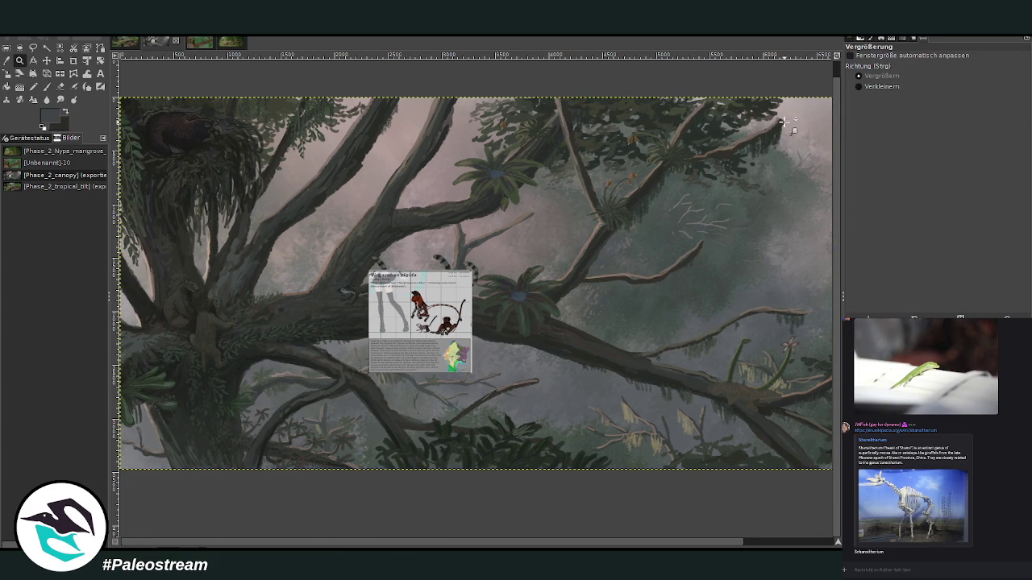
left_click(859, 87)
left_click(343, 266)
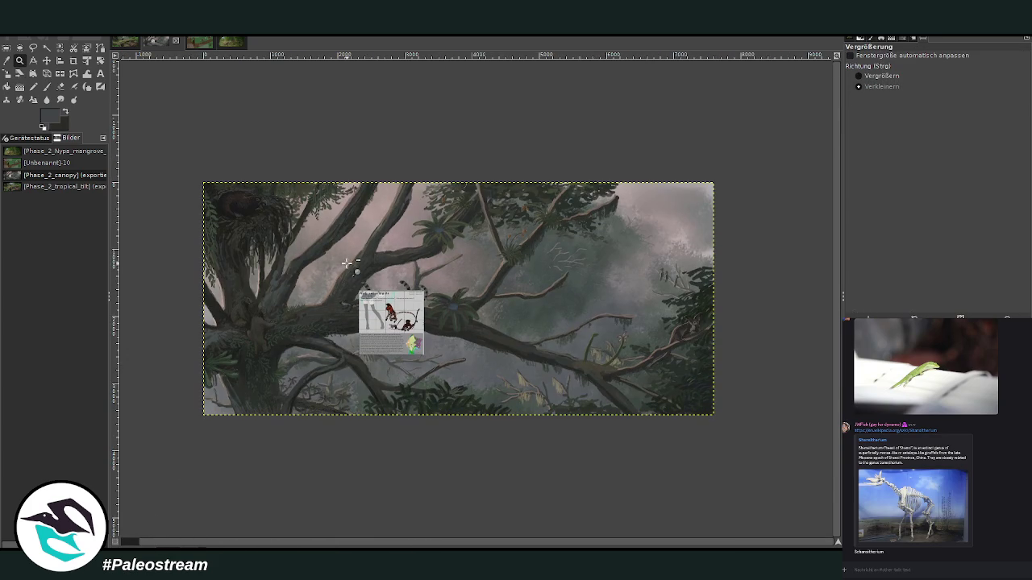
left_click(879, 76)
left_click_drag(177, 154, 392, 398)
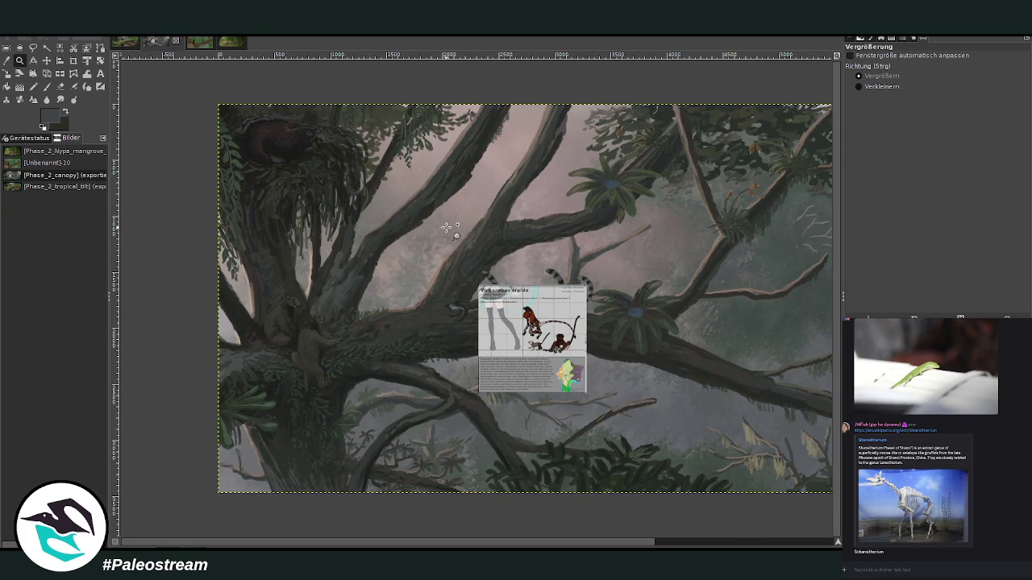
- Drag the reference sheet upward off the branch, then re-zoom onto the reference area
left_click(46, 62)
left_click_drag(548, 332, 542, 221)
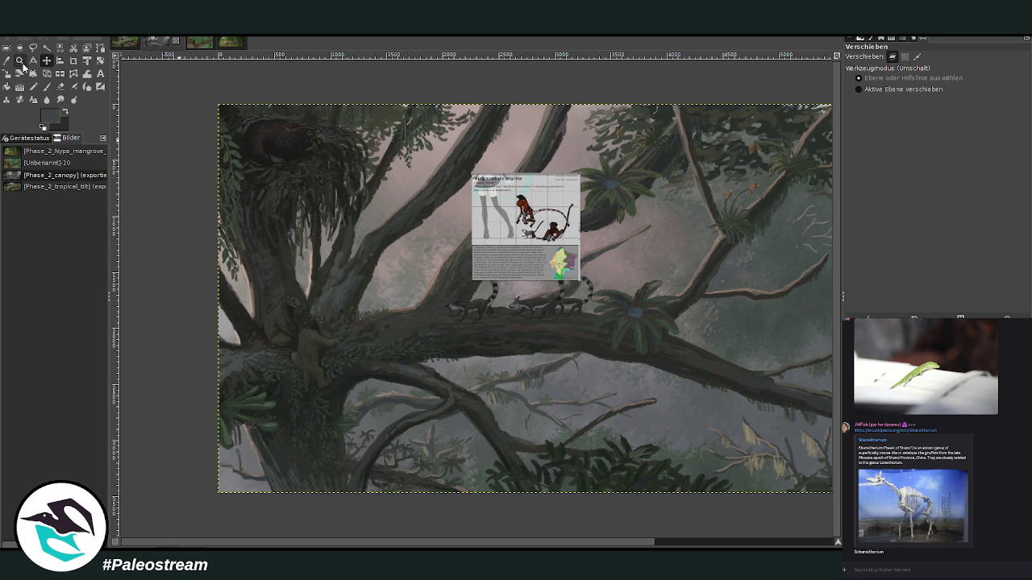
left_click(19, 60)
left_click_drag(490, 326, 623, 427)
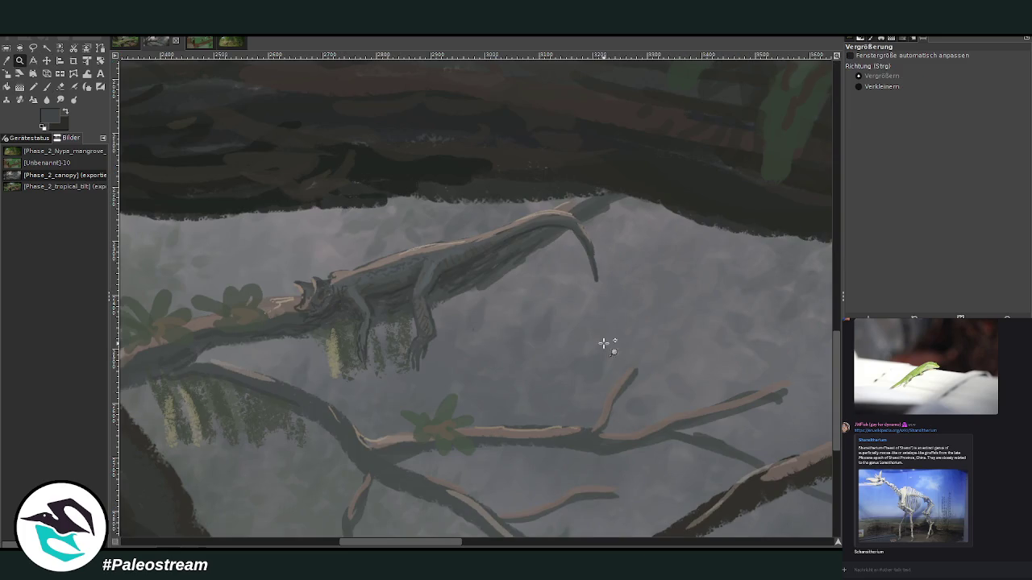
left_click(874, 89)
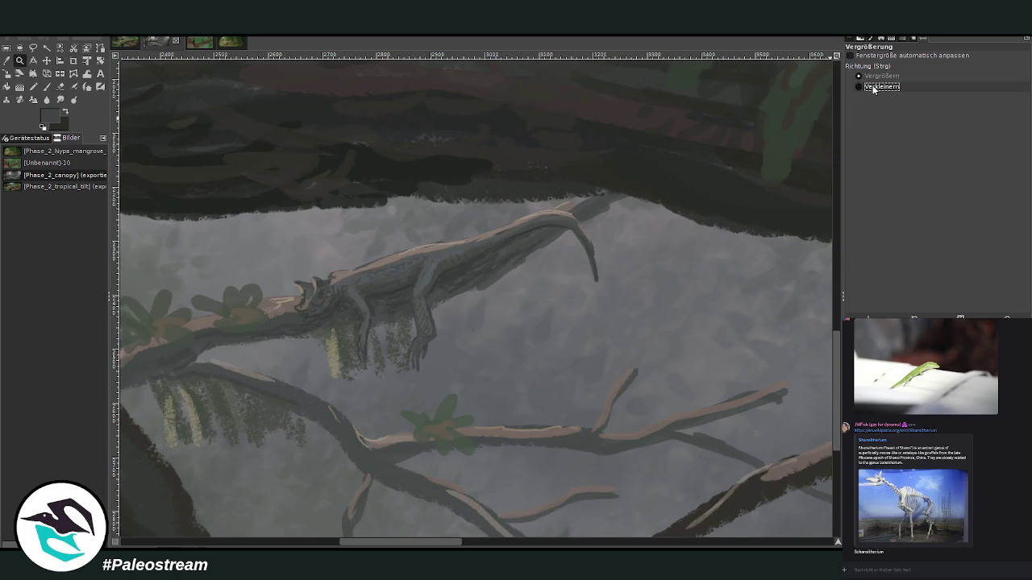
left_click(594, 362)
left_click(594, 361)
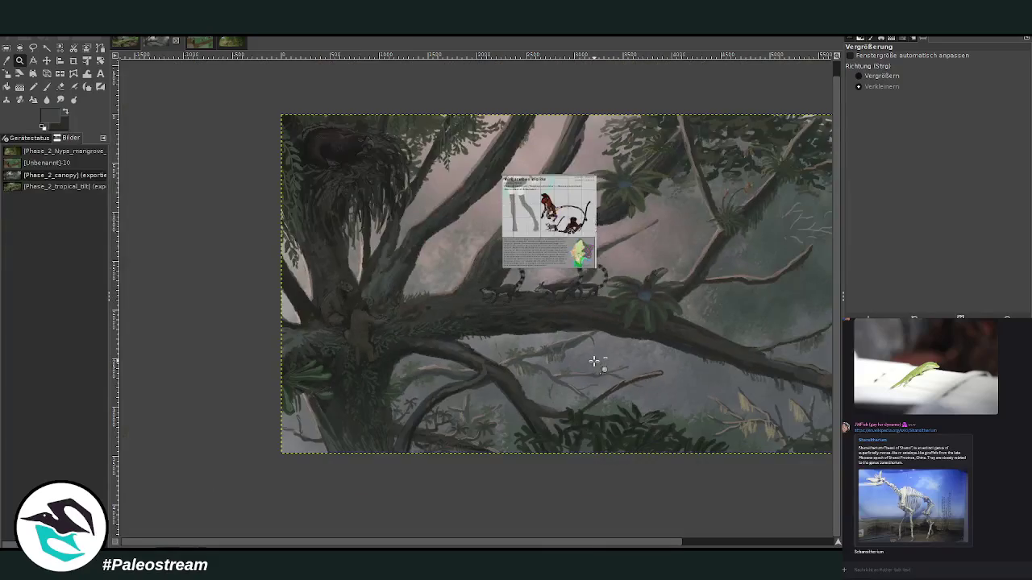
left_click_drag(247, 122, 684, 472)
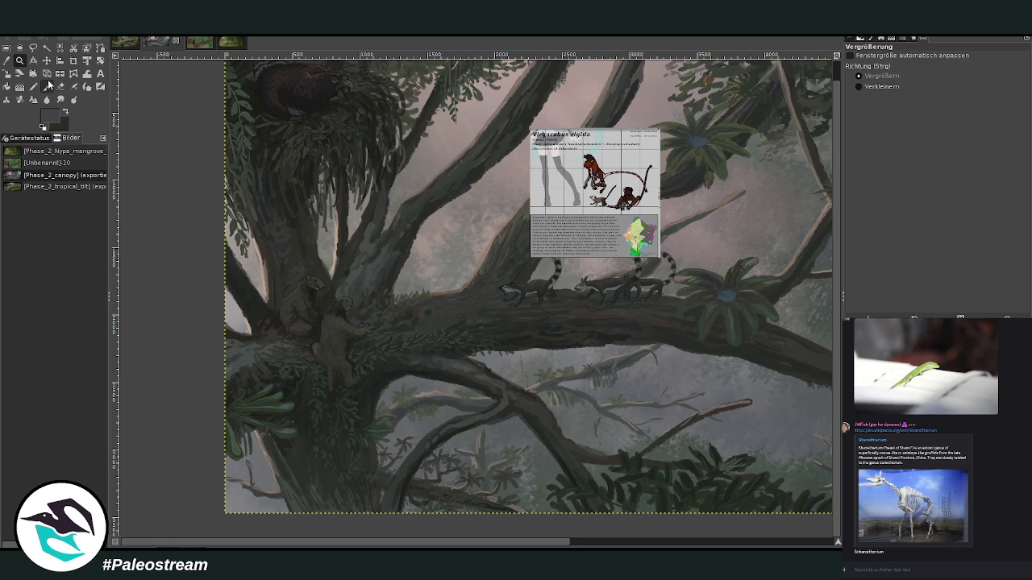
- Sample the paint colour and set the paintbrush to size 74 at 90.2 opacity
left_click(7, 60)
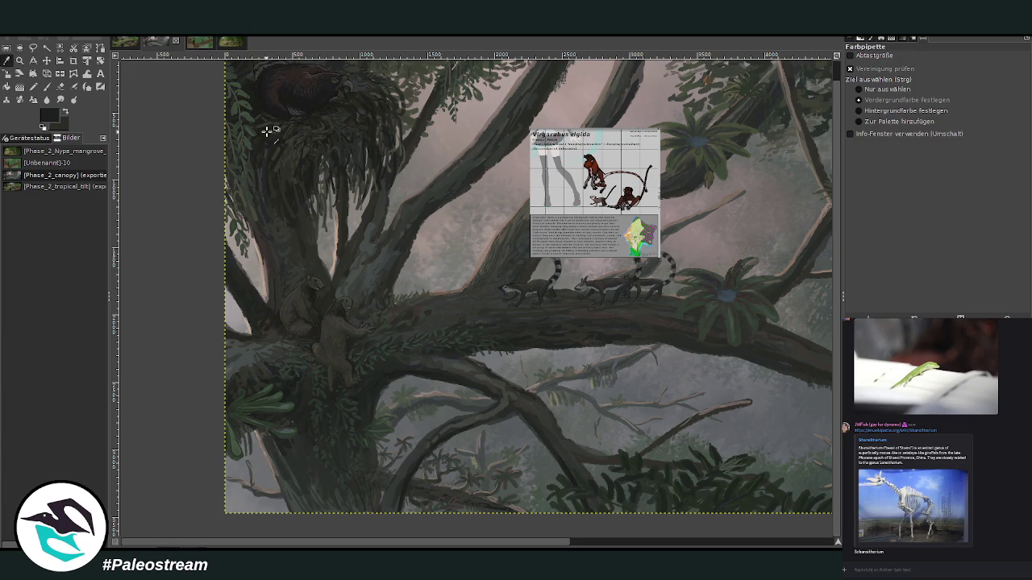
left_click(47, 86)
left_click(871, 117)
left_click(1000, 74)
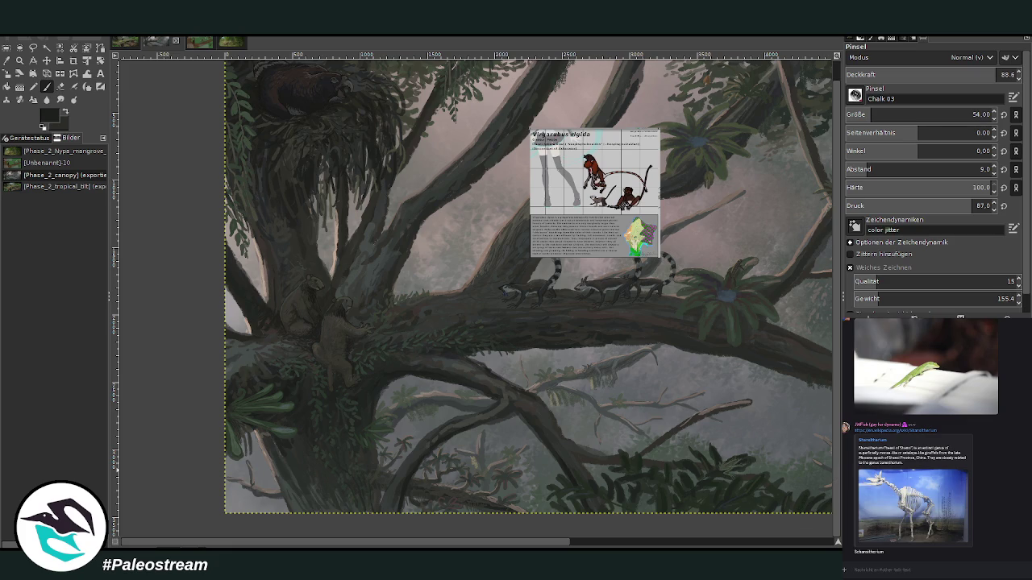
left_click_drag(871, 115, 963, 90)
- Paint a long dark stroke along the main branch and a short one above it, then zoom out
left_click_drag(262, 196, 367, 255)
left_click_drag(279, 208, 435, 256)
mouse_move(316, 216)
left_mouse_down()
mouse_move(355, 201)
mouse_move(260, 214)
left_mouse_up()
key("minus")
key("minus")
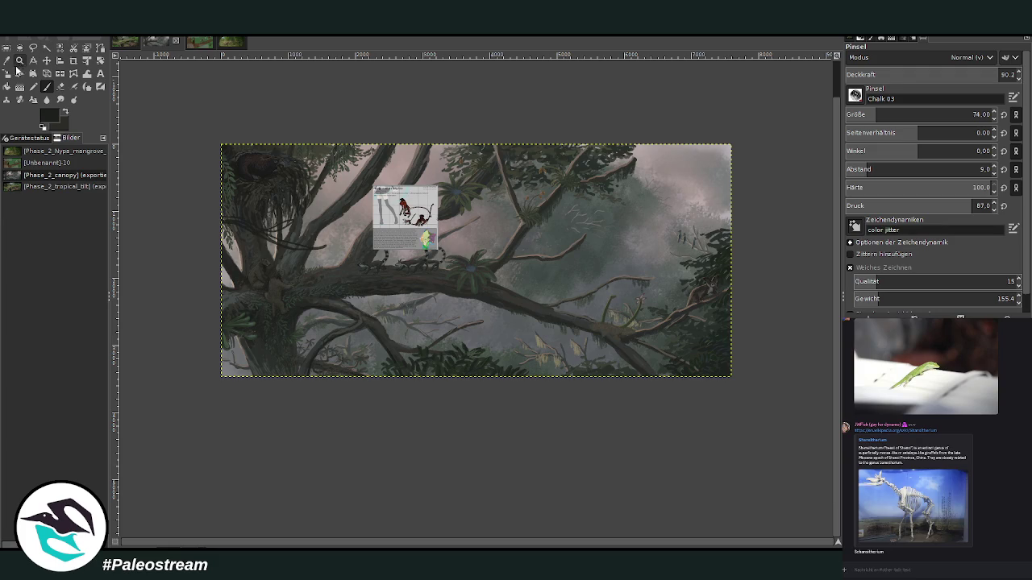
- Zoom in on the upper-left and paint a dark vine loop, redoing the first attempt
left_click(20, 61)
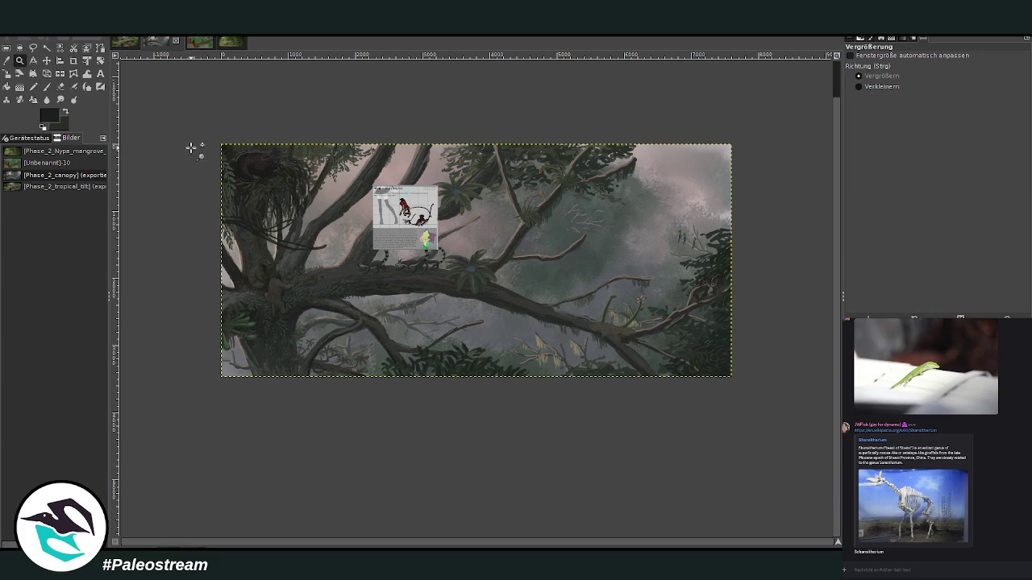
left_click_drag(176, 124, 416, 376)
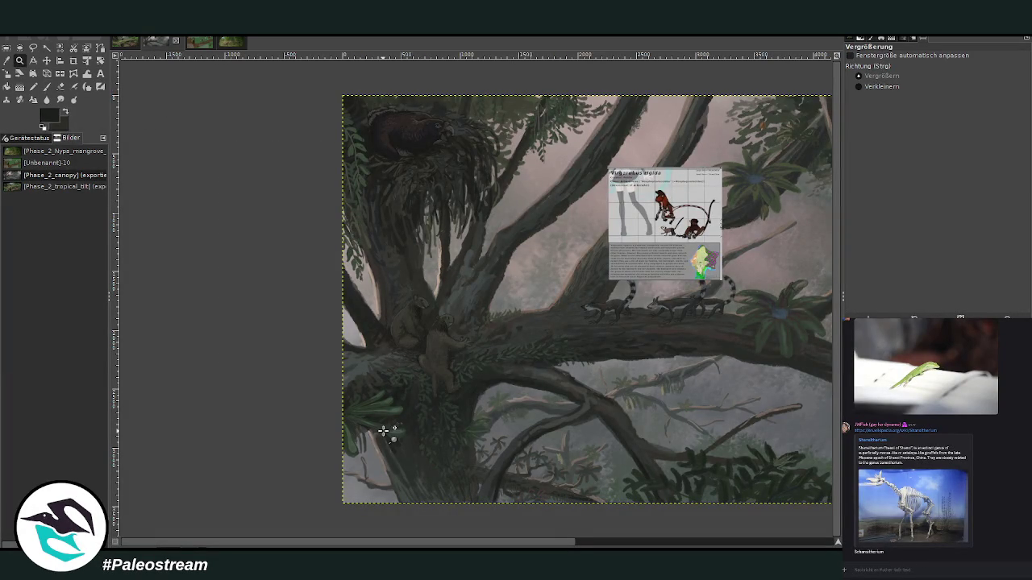
key("p")
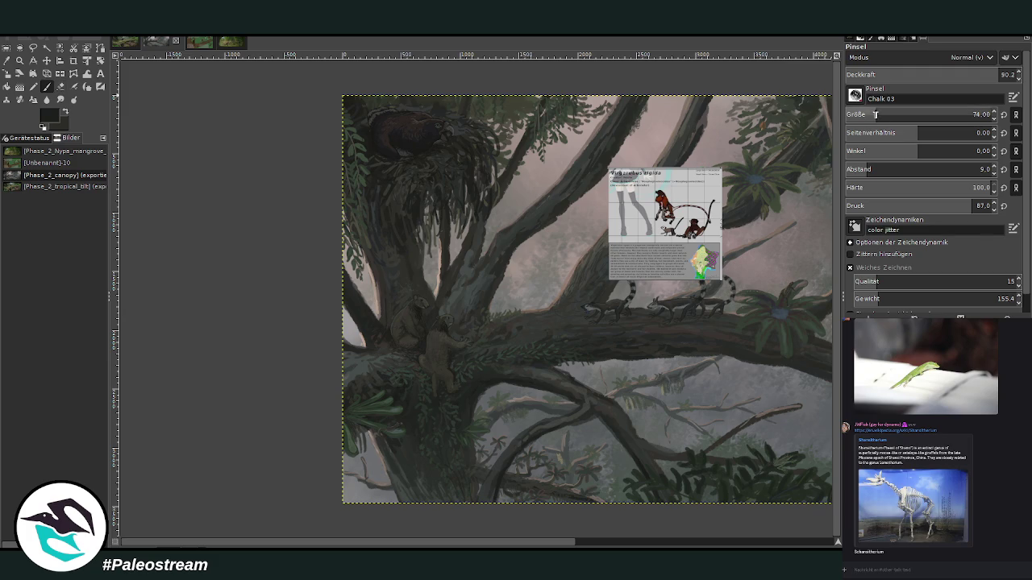
mouse_move(542, 200)
left_mouse_down()
mouse_move(516, 101)
mouse_move(545, 162)
mouse_move(549, 202)
mouse_move(506, 99)
left_mouse_up()
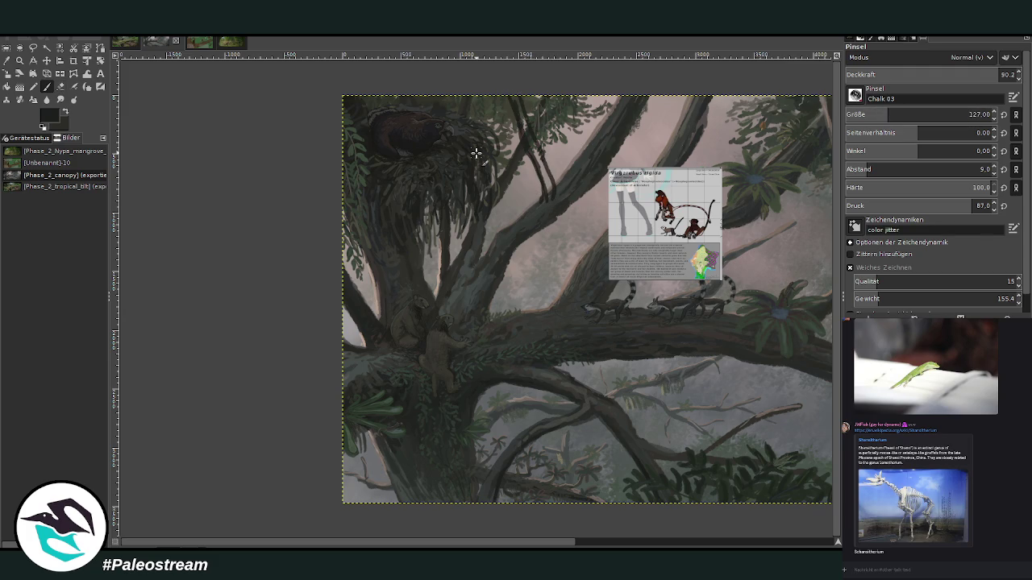
key("ctrl+z")
key("ctrl+z")
key("ctrl+z")
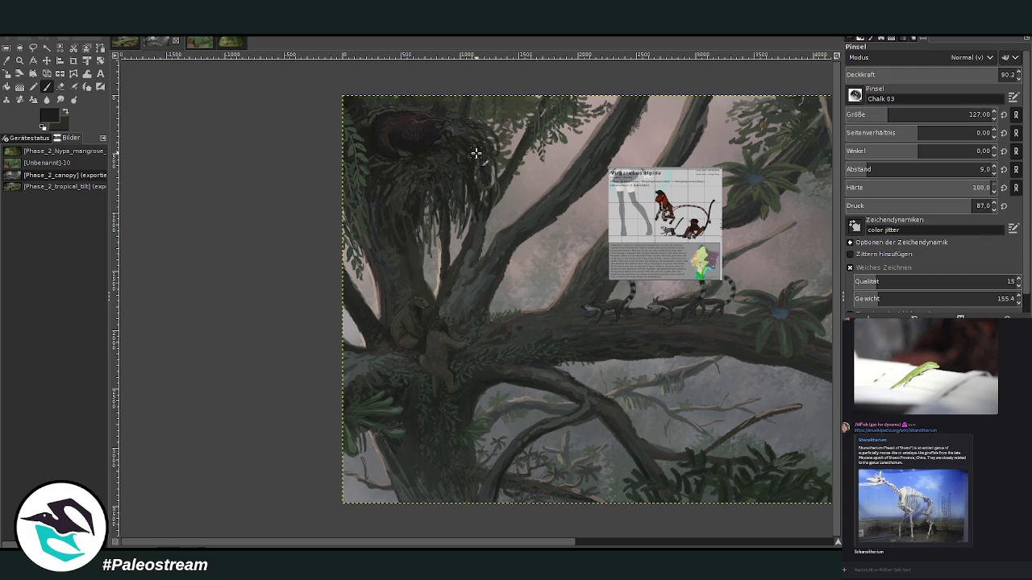
mouse_move(539, 203)
left_mouse_down()
mouse_move(532, 180)
mouse_move(546, 193)
mouse_move(545, 184)
mouse_move(560, 245)
mouse_move(595, 256)
mouse_move(555, 212)
mouse_move(546, 179)
mouse_move(535, 211)
left_mouse_up()
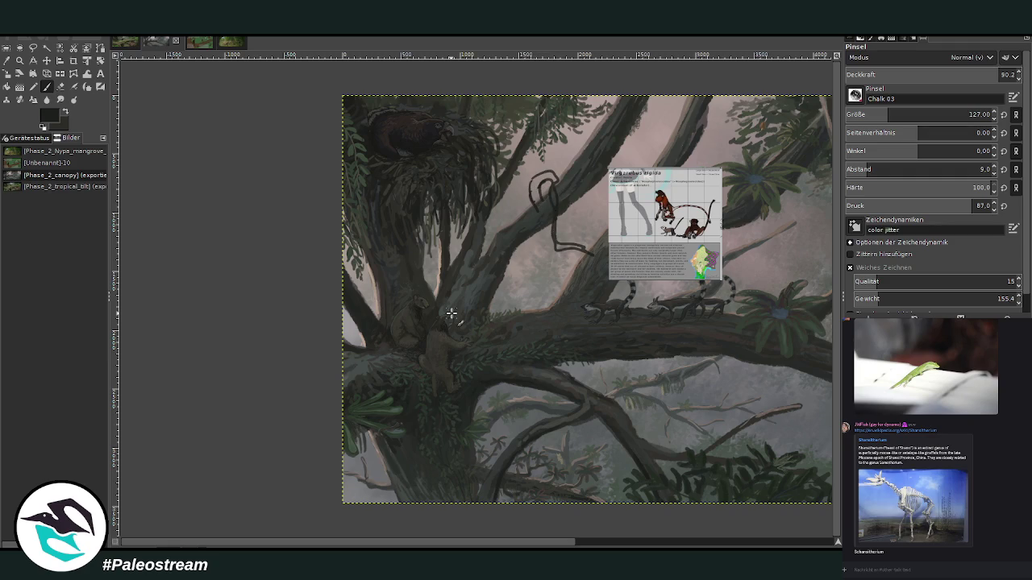
- Shift the reference image up and to the right
scroll(345, 545, "right", 2)
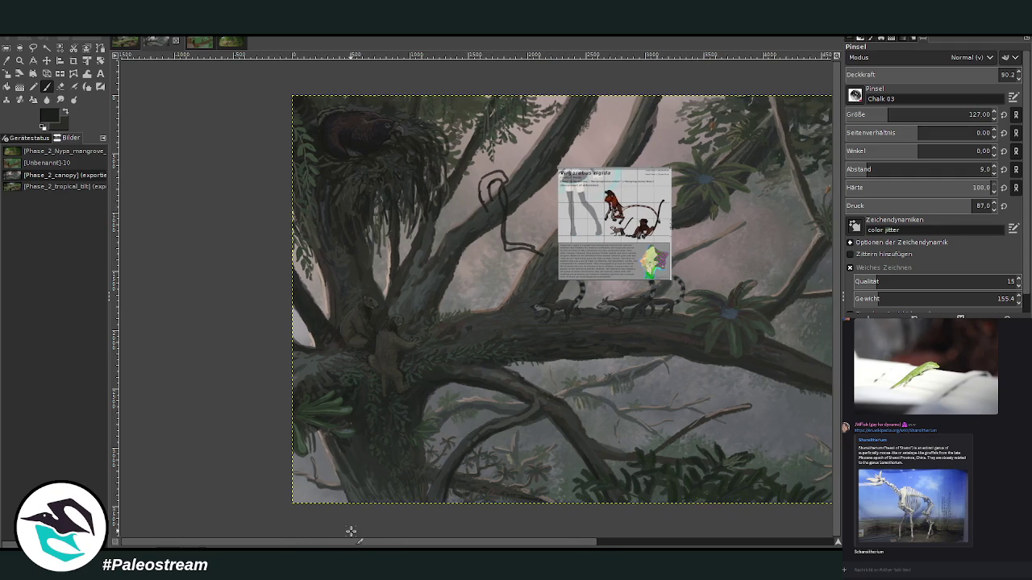
key("m")
left_click_drag(549, 231, 587, 182)
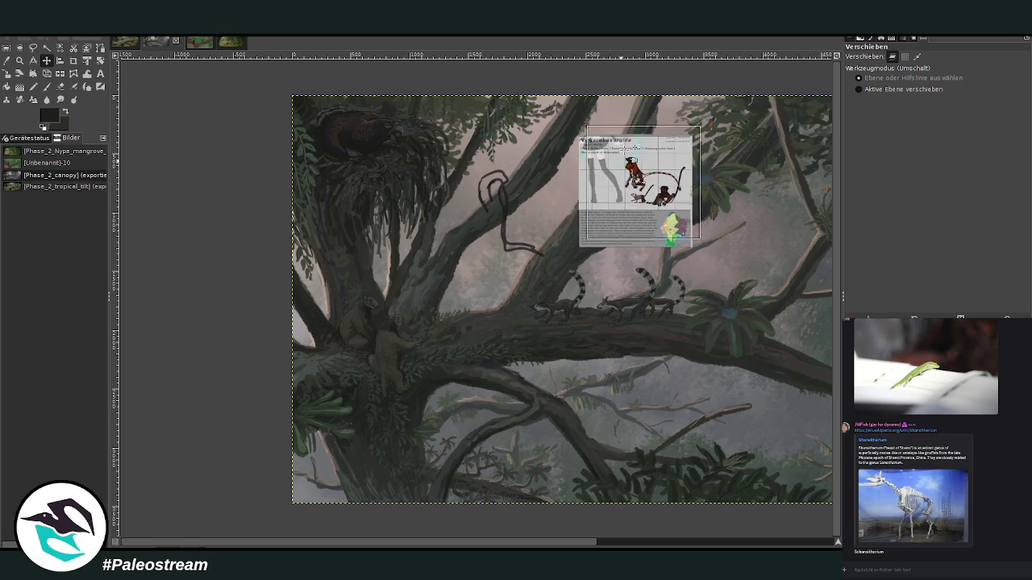
- Redo the reference move further up and right, then try and undo a looping outline
key("ctrl+z")
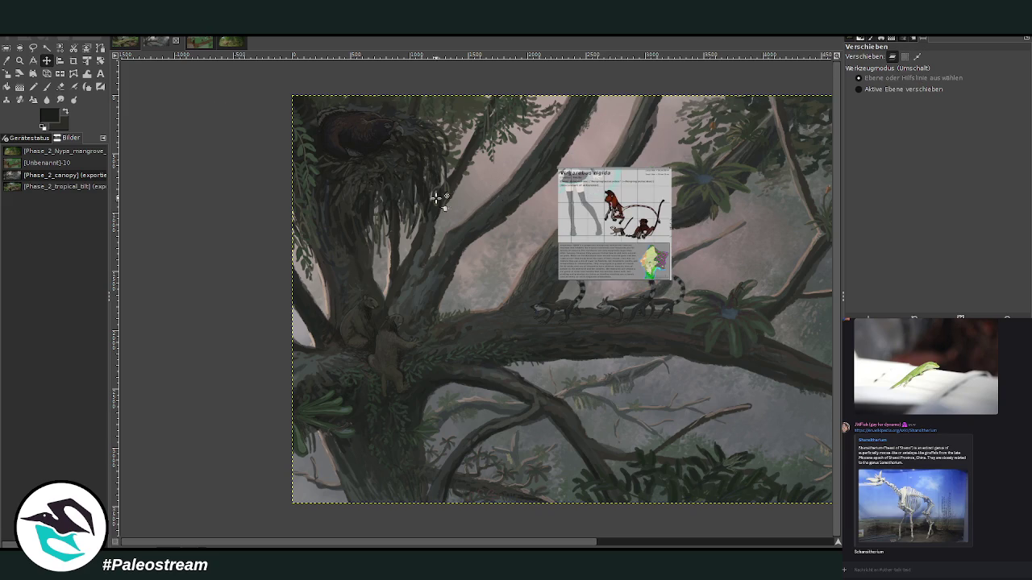
left_click_drag(588, 198, 622, 128)
key("p")
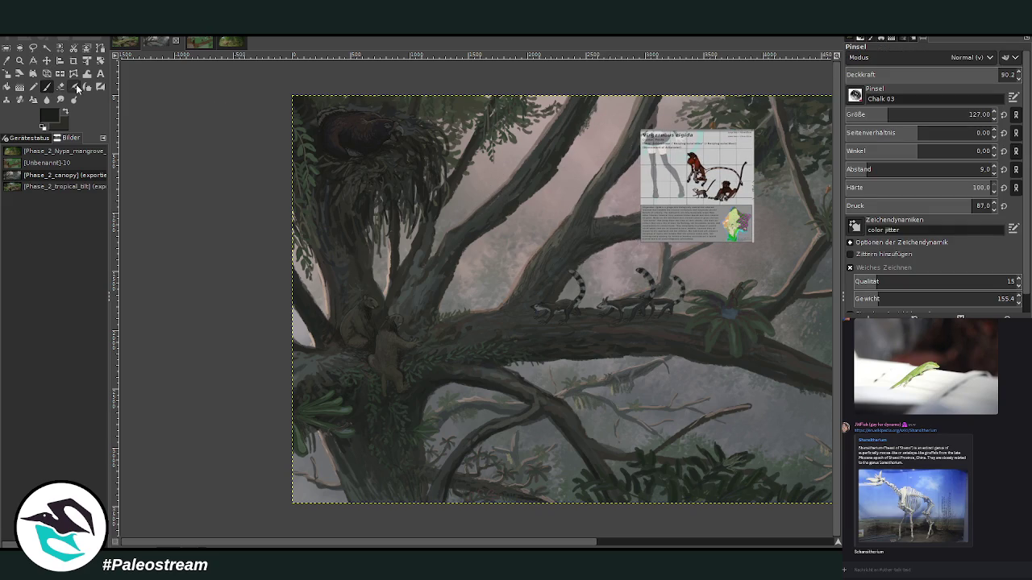
mouse_move(508, 169)
left_mouse_down()
mouse_move(591, 194)
mouse_move(496, 206)
left_mouse_up()
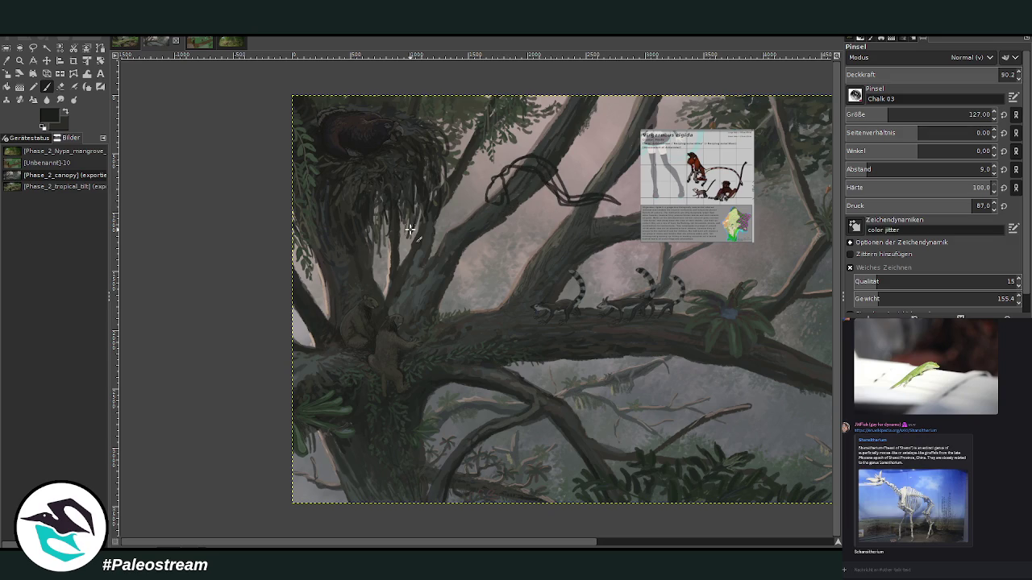
key("ctrl+z")
key("ctrl+z")
key("ctrl+z")
key("ctrl+z")
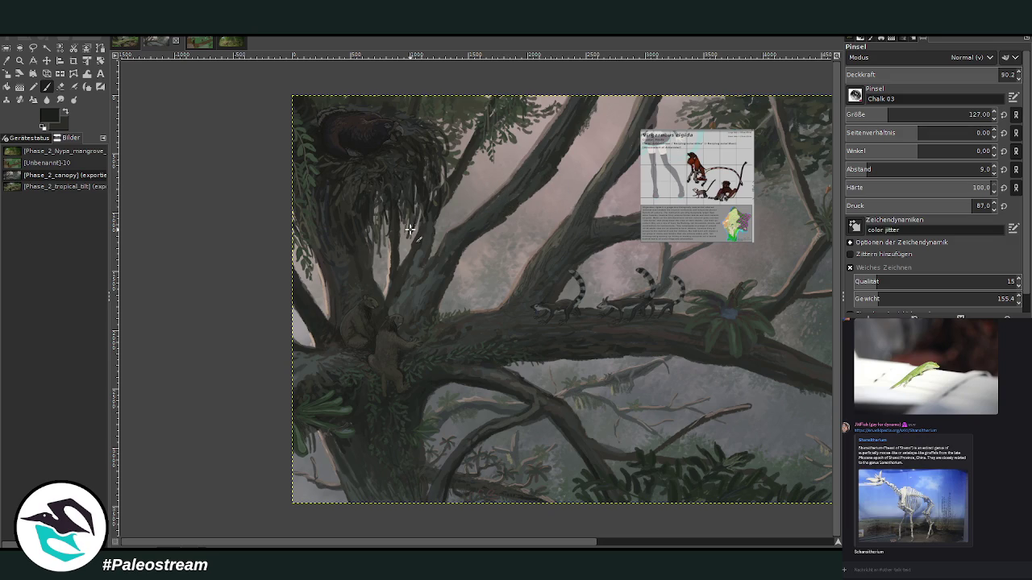
- Sample a dark colour, set brush size 188 and opacity 98.7, and paint a thin sky branch
key("o")
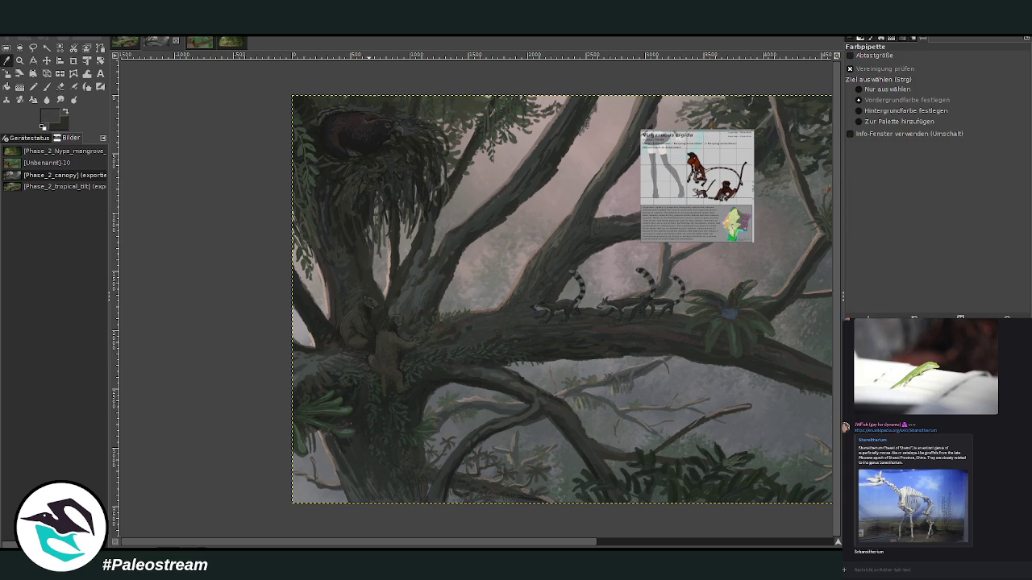
left_click(502, 203)
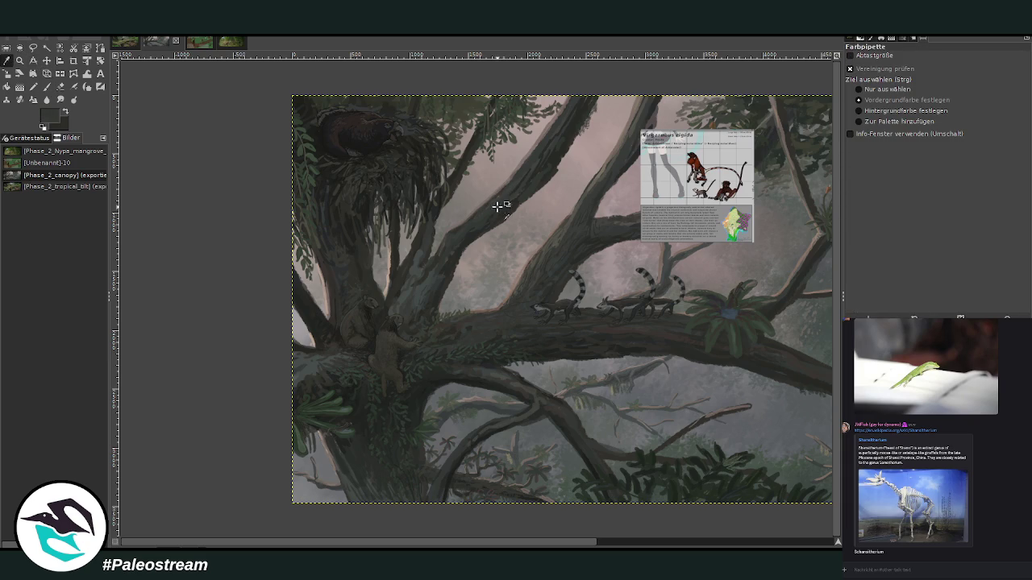
left_click(47, 86)
left_click_drag(888, 115, 903, 115)
left_click_drag(1005, 74, 1020, 74)
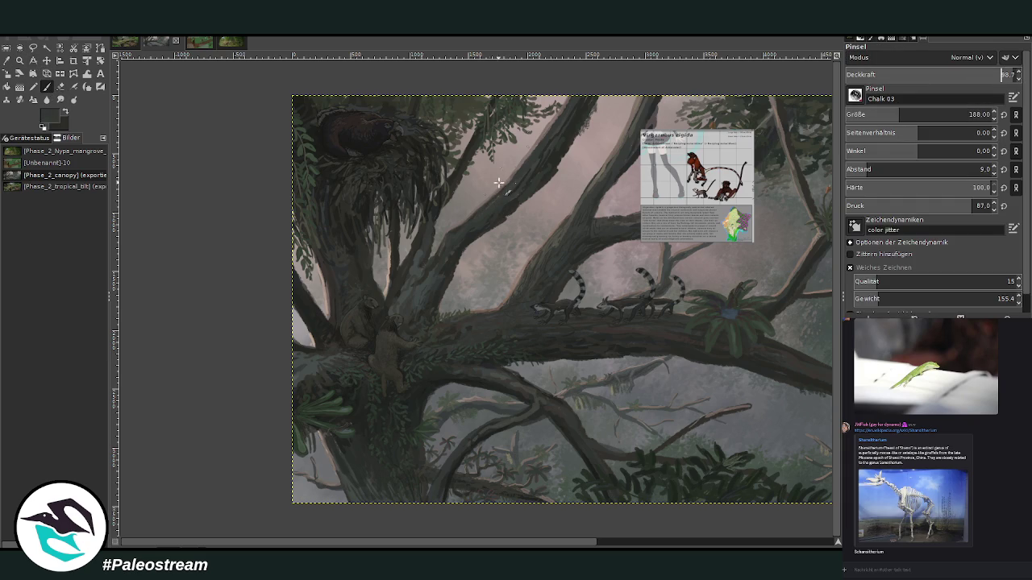
mouse_move(486, 190)
left_mouse_down()
mouse_move(566, 167)
mouse_move(496, 171)
mouse_move(484, 205)
left_mouse_up()
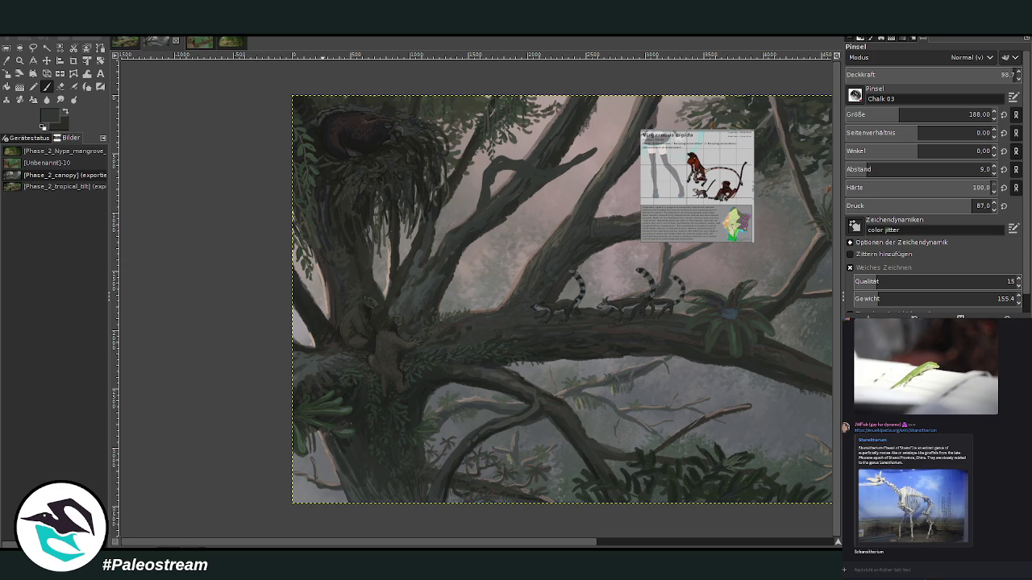
left_click(878, 503)
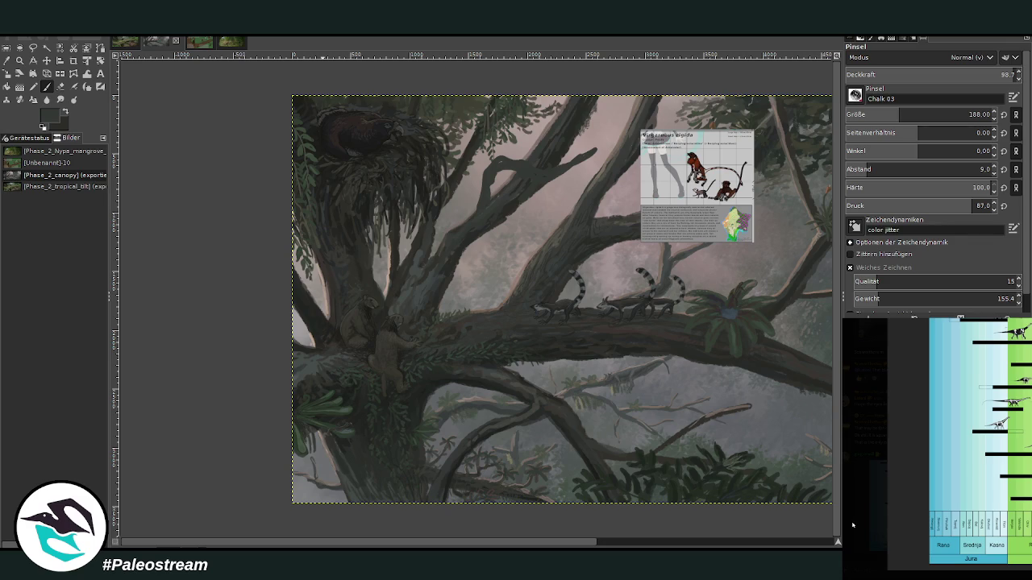
- Undo the forked sky branch, then paint and undo a dark curving branch from the left
left_click(853, 525)
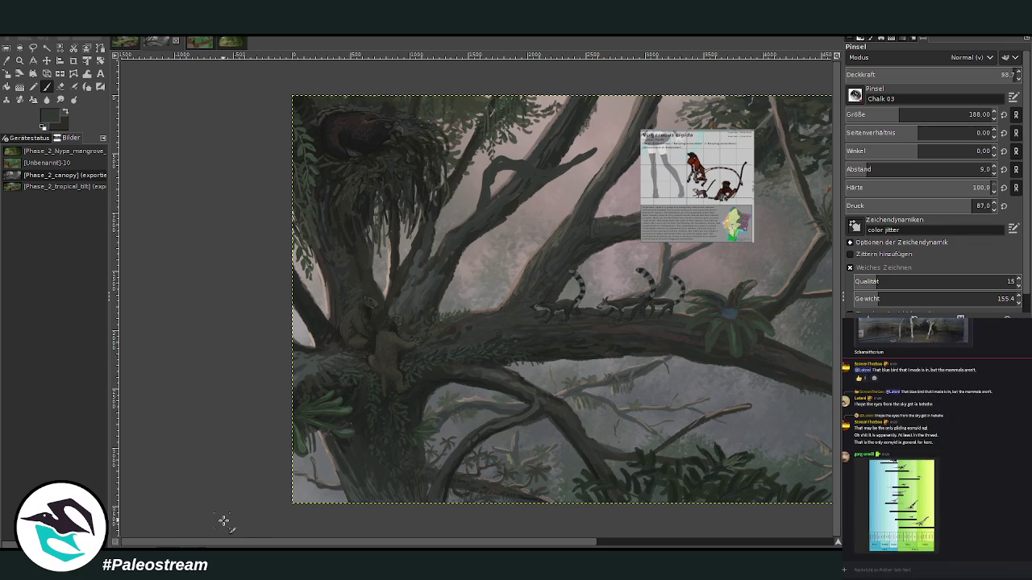
key("ctrl+z")
key("ctrl+z")
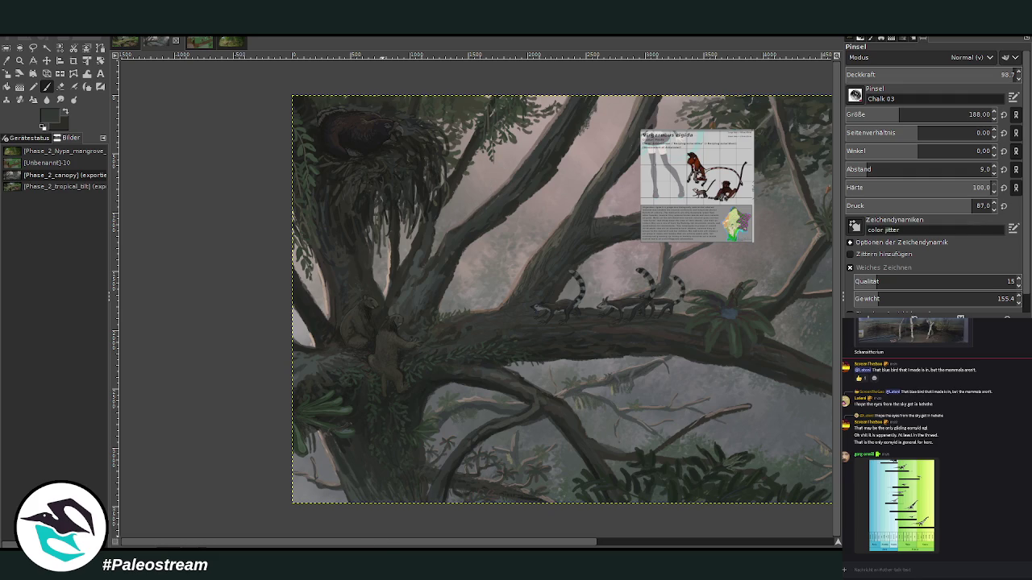
mouse_move(375, 543)
left_mouse_down()
mouse_move(552, 543)
mouse_move(423, 543)
left_mouse_up()
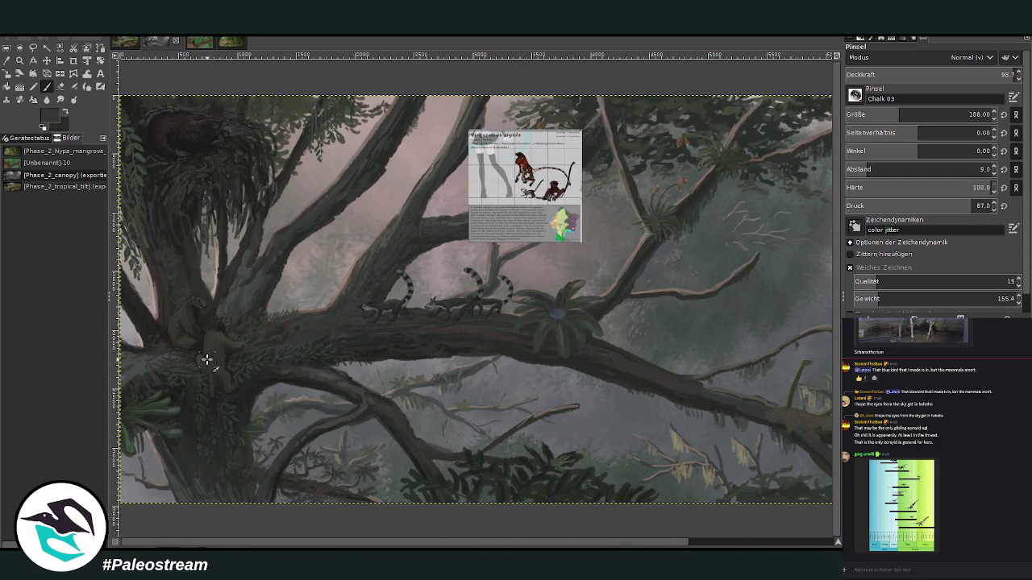
left_click_drag(835, 541, 834, 540)
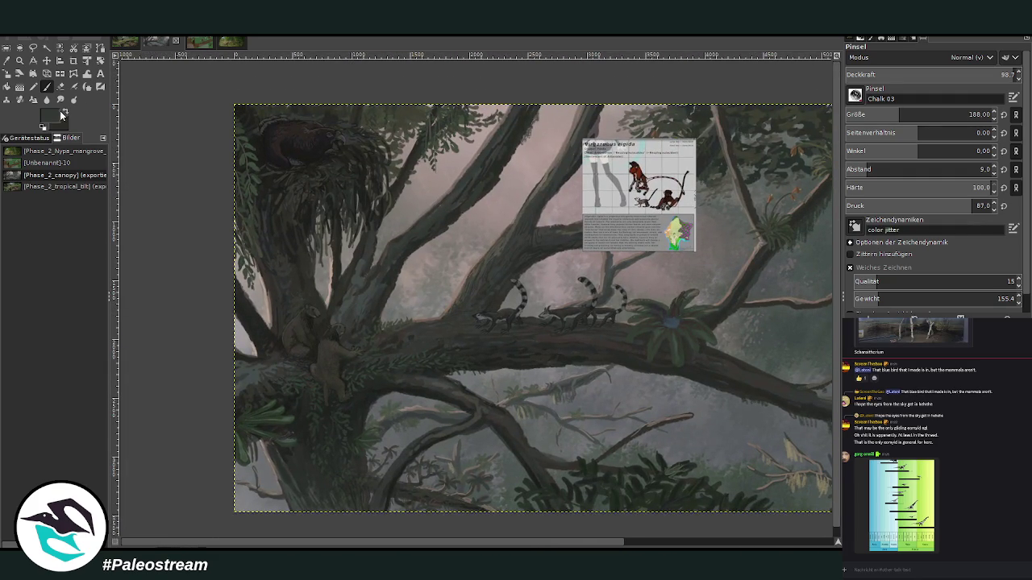
key("o")
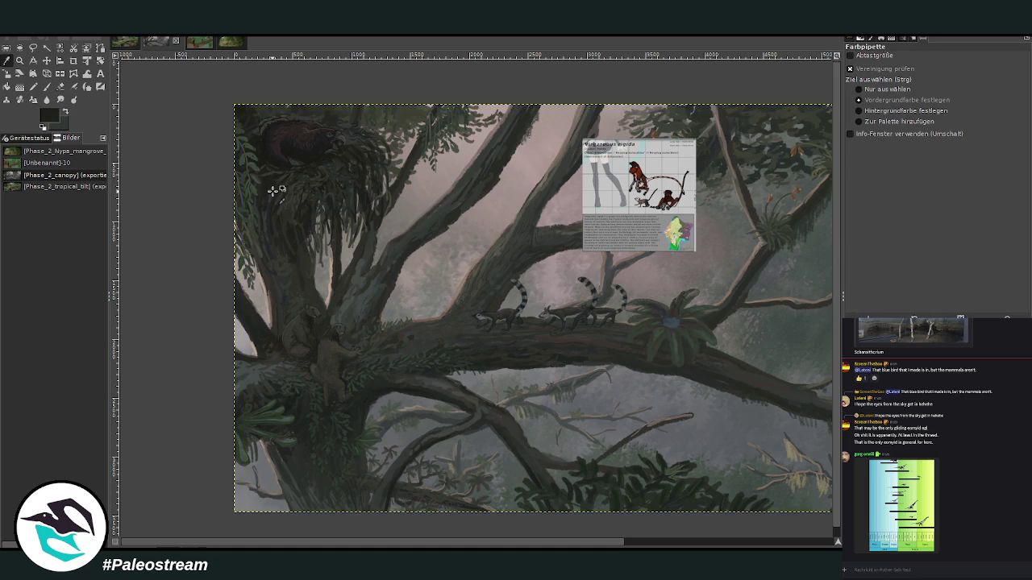
key("p")
left_click_drag(278, 247, 242, 250)
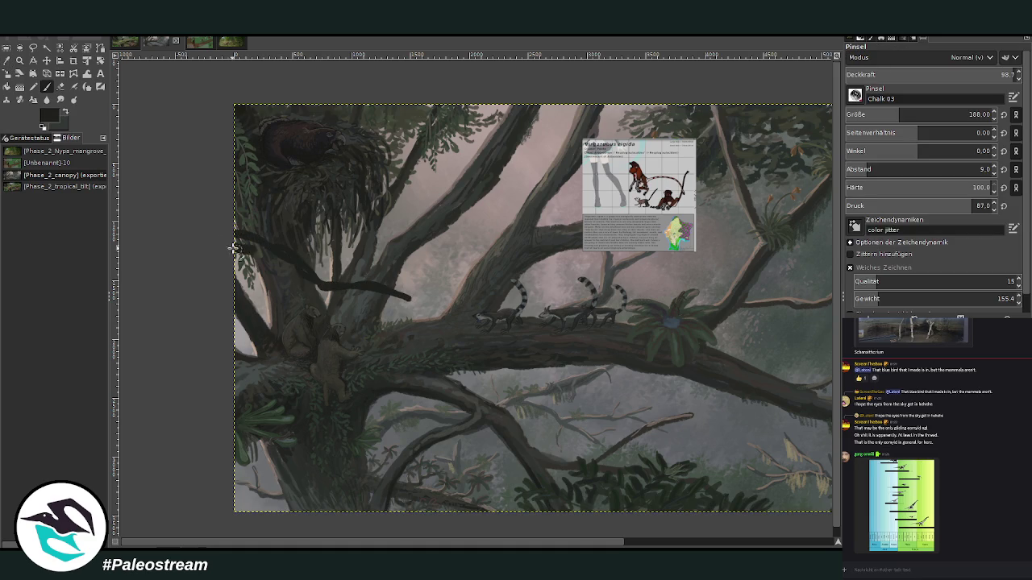
left_click_drag(242, 242, 443, 328)
key("ctrl+z")
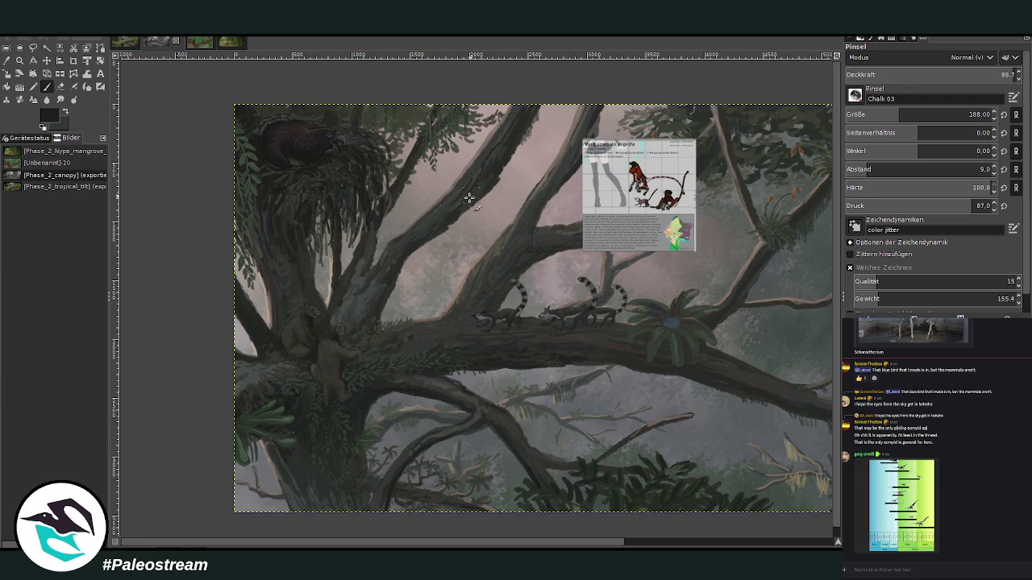
- Try and undo further dark strokes in the upper sky, lower-left edge and around the nest
mouse_move(427, 214)
left_mouse_down()
mouse_move(465, 178)
mouse_move(565, 133)
mouse_move(597, 141)
mouse_move(439, 189)
mouse_move(435, 212)
mouse_move(484, 174)
mouse_move(556, 149)
left_mouse_up()
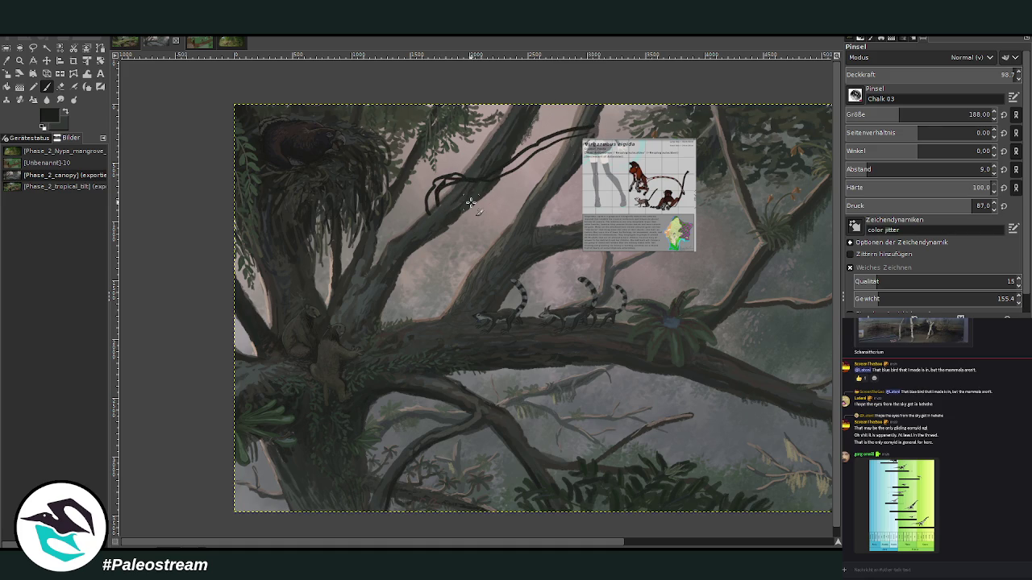
key("ctrl+z")
key("ctrl+z")
key("ctrl+z")
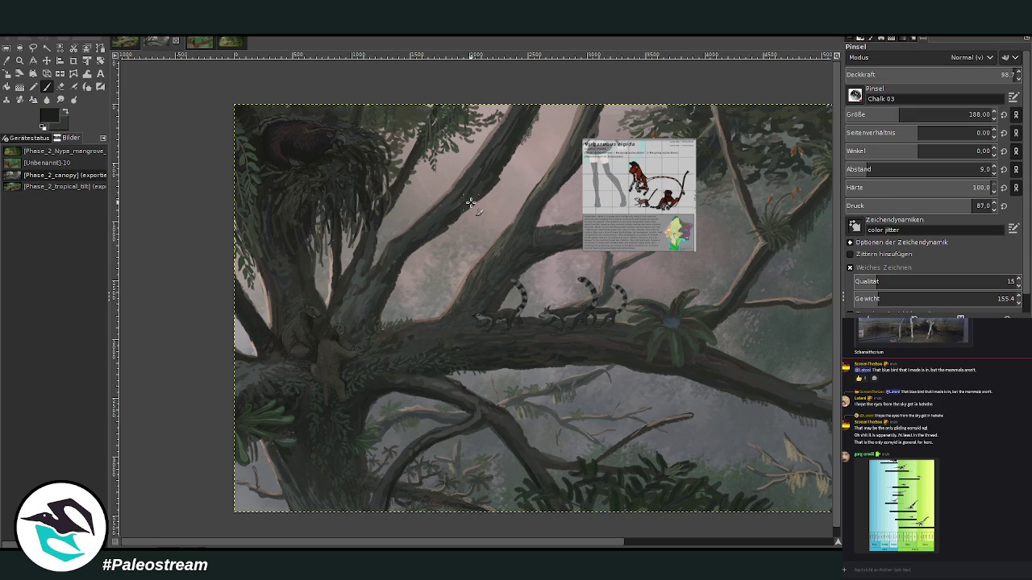
mouse_move(280, 499)
left_mouse_down()
mouse_move(270, 482)
mouse_move(277, 498)
left_mouse_up()
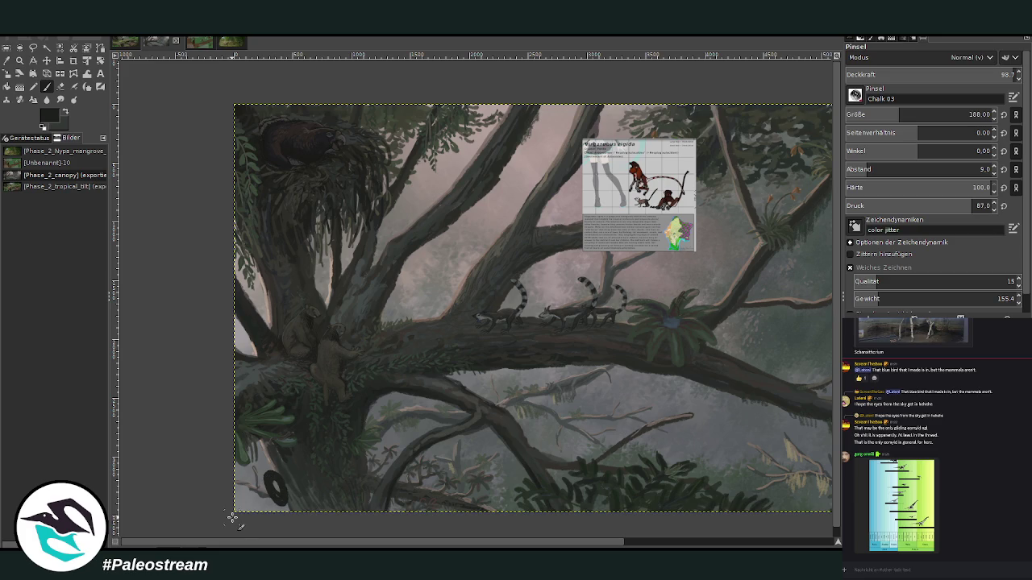
key("ctrl+z")
left_click_drag(290, 194, 314, 214)
key("ctrl+z")
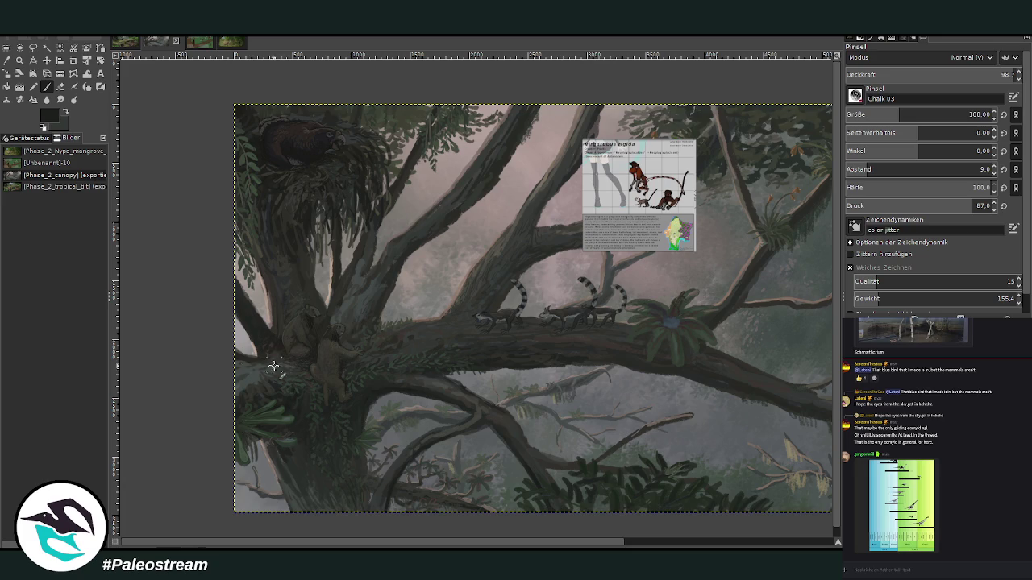
left_click_drag(360, 540, 460, 542)
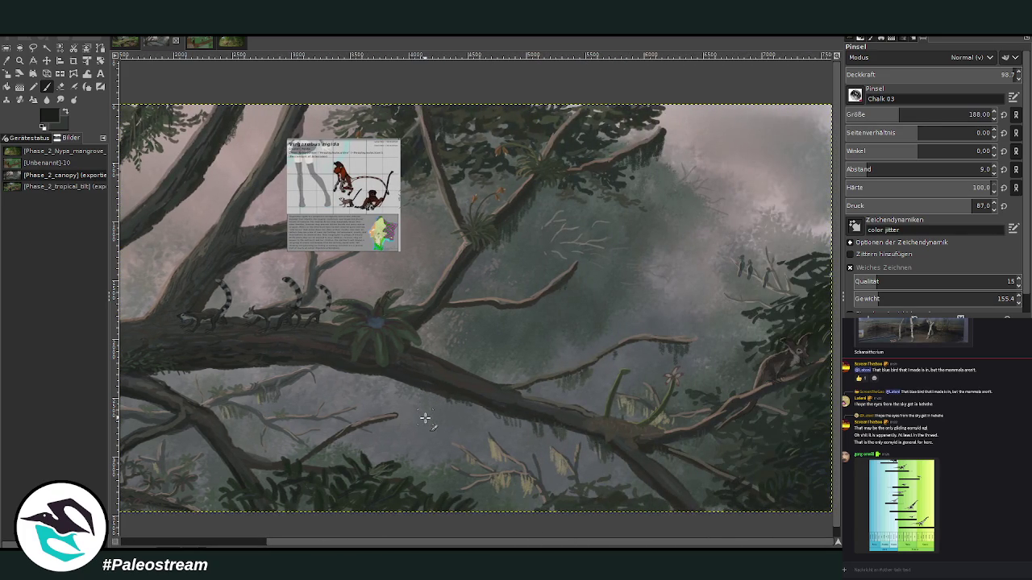
left_click_drag(412, 544, 192, 546)
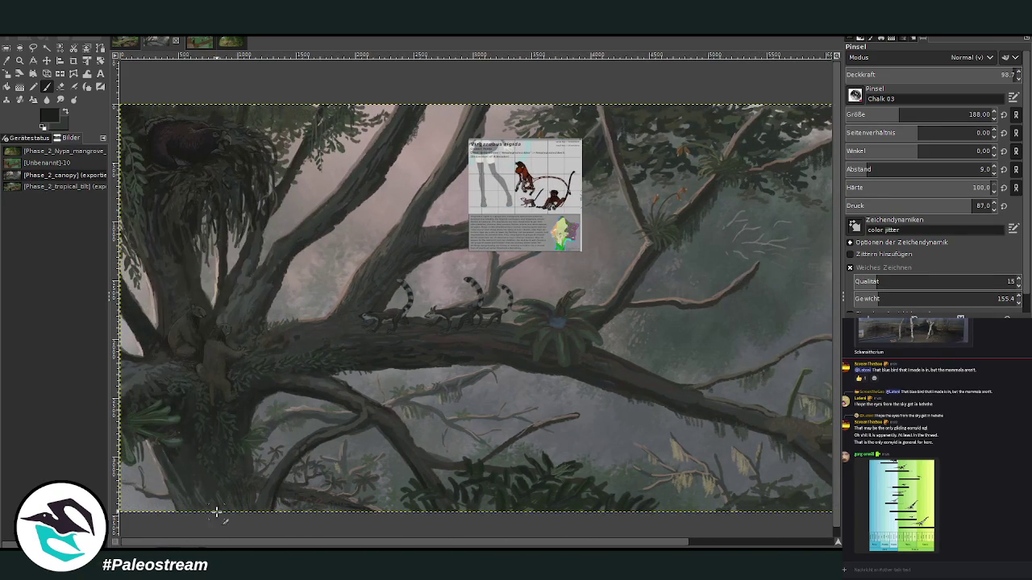
mouse_move(411, 436)
left_mouse_down()
mouse_move(408, 449)
mouse_move(407, 426)
mouse_move(413, 447)
mouse_move(403, 439)
mouse_move(459, 447)
mouse_move(439, 434)
left_mouse_up()
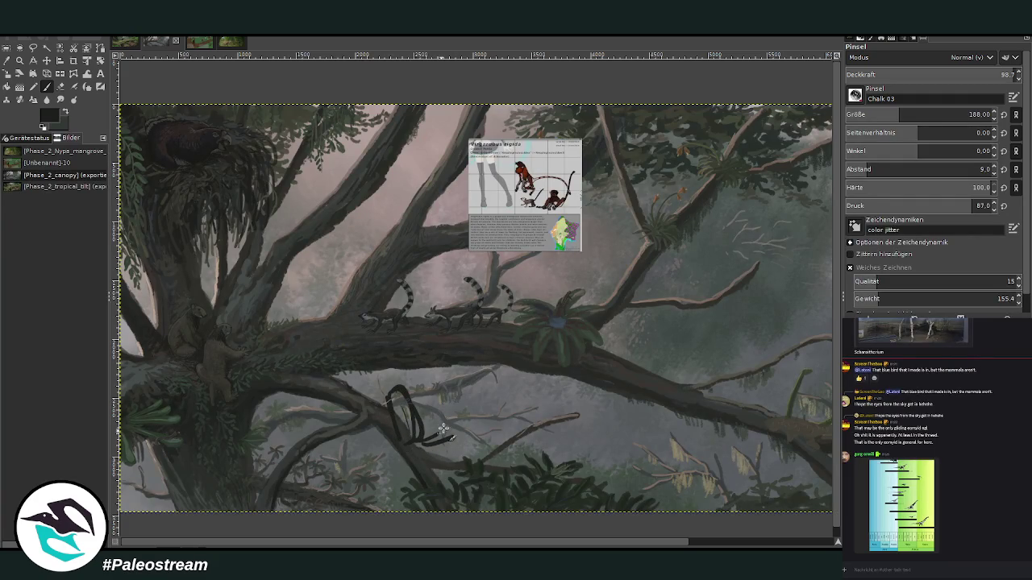
key("ctrl+z")
key("ctrl+z")
key("ctrl+z")
key("ctrl+z")
key("ctrl+z")
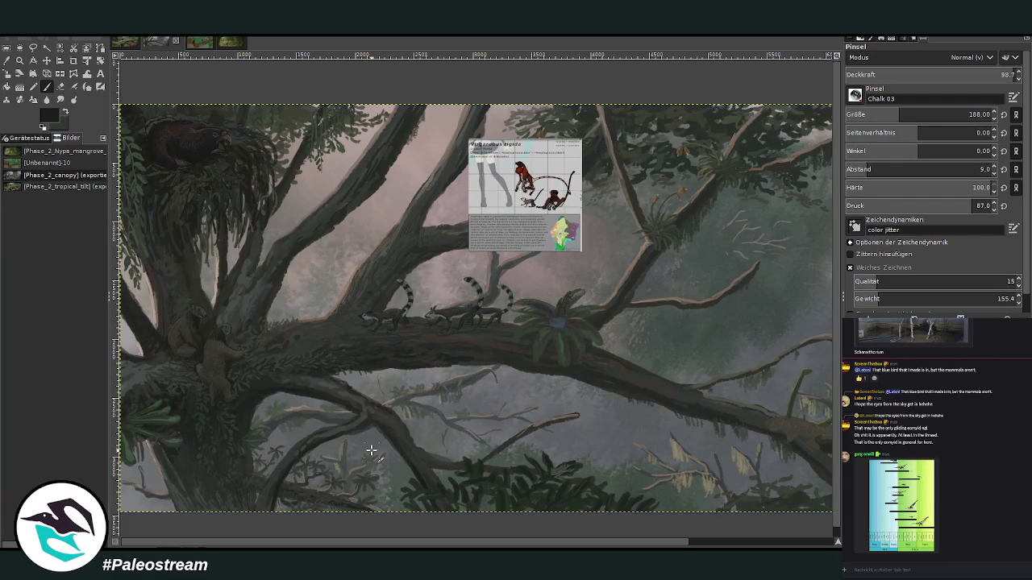
left_click_drag(497, 542, 647, 542)
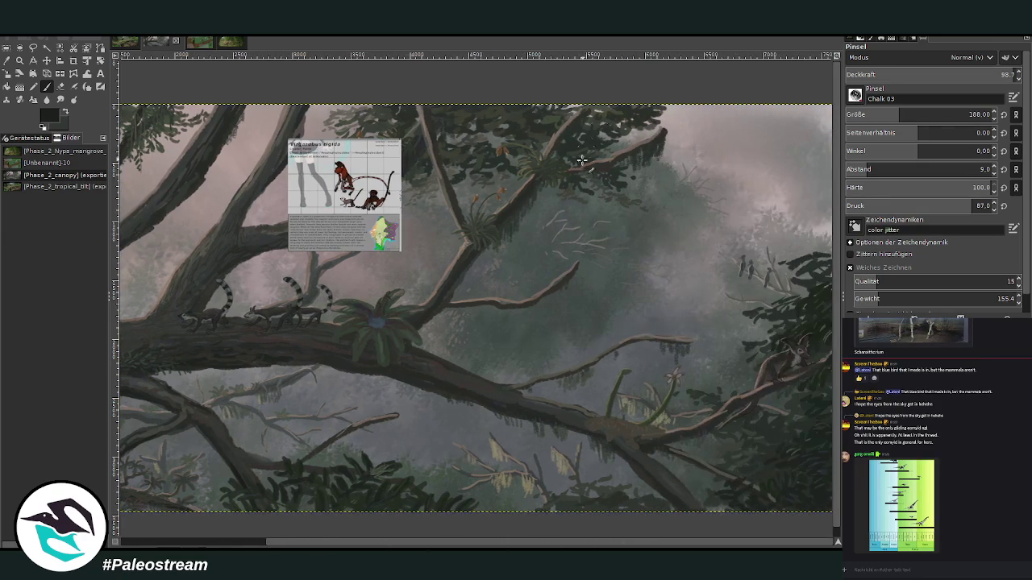
left_click_drag(561, 139, 582, 171)
left_click_drag(368, 545, 158, 535)
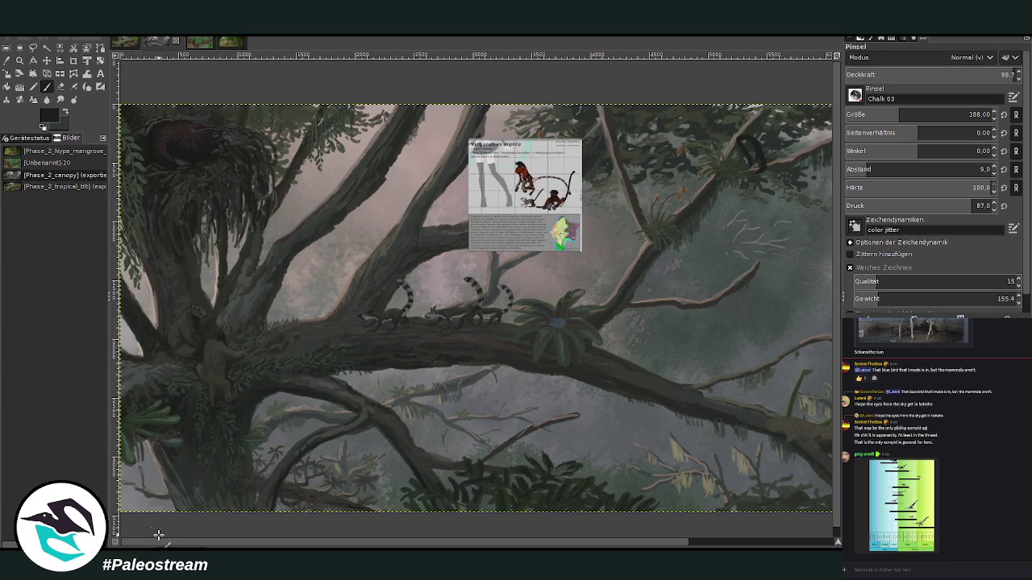
key("ctrl+z")
key("ctrl+z")
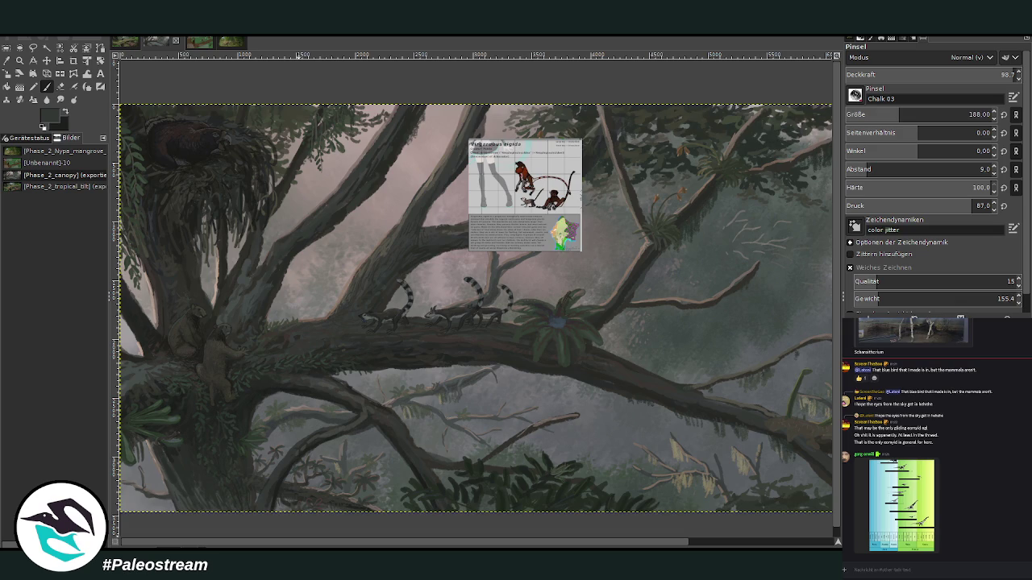
key("z")
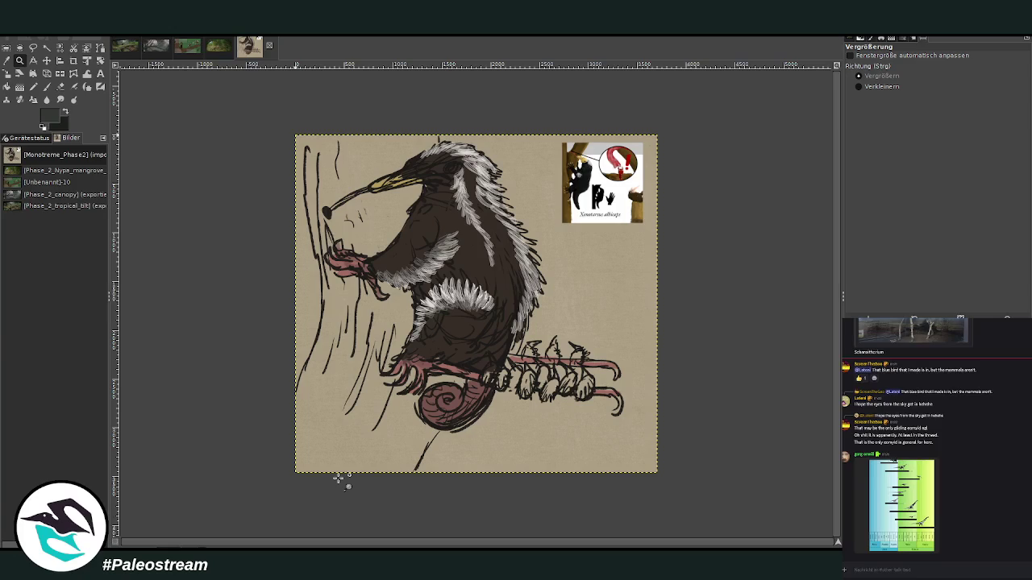
- Zoom in on the monotreme drawing and its Xenotarsus inset, then zoom back out
left_click_drag(283, 121, 652, 450)
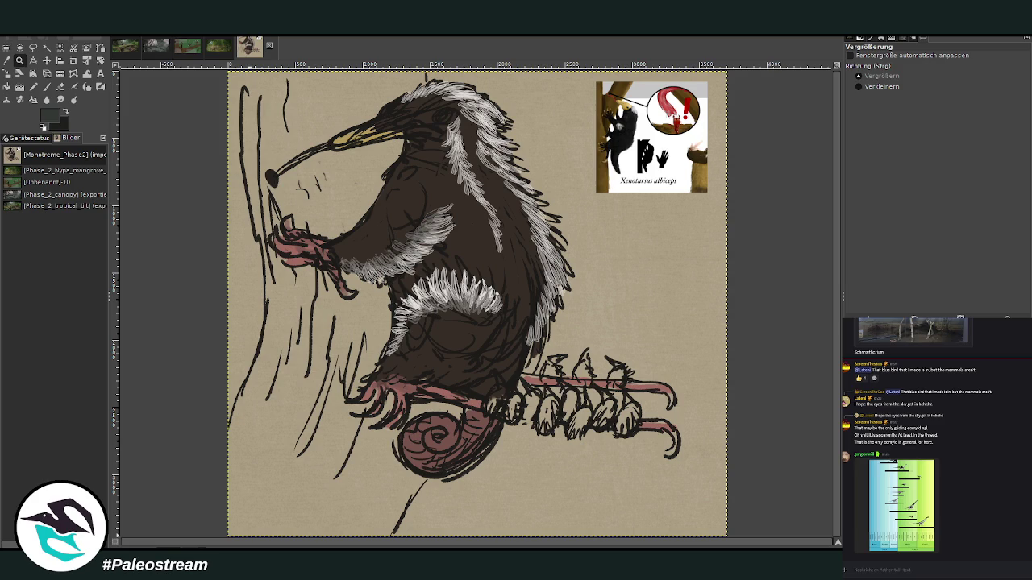
left_click_drag(590, 95, 708, 223)
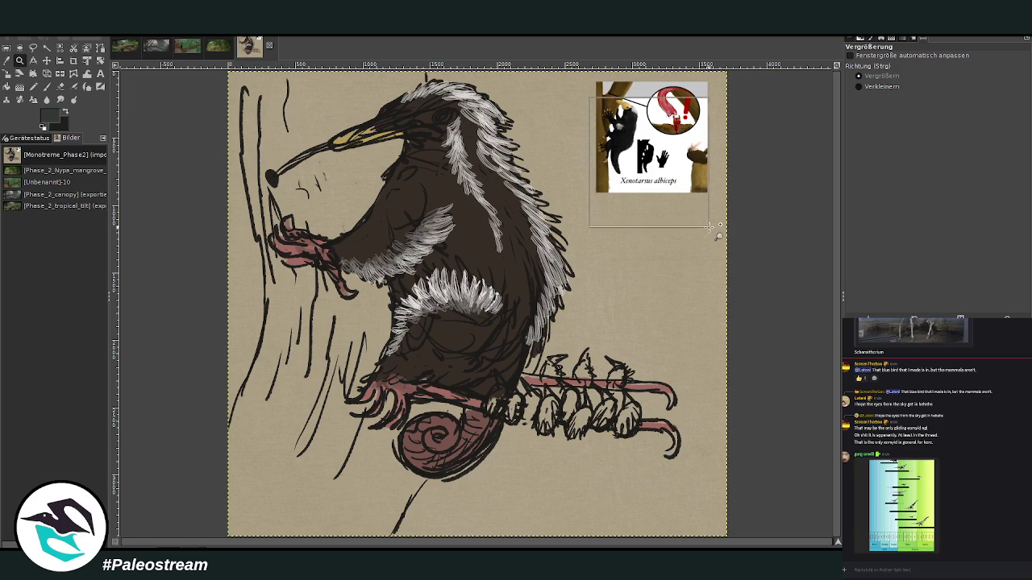
scroll(685, 237, "up", 3)
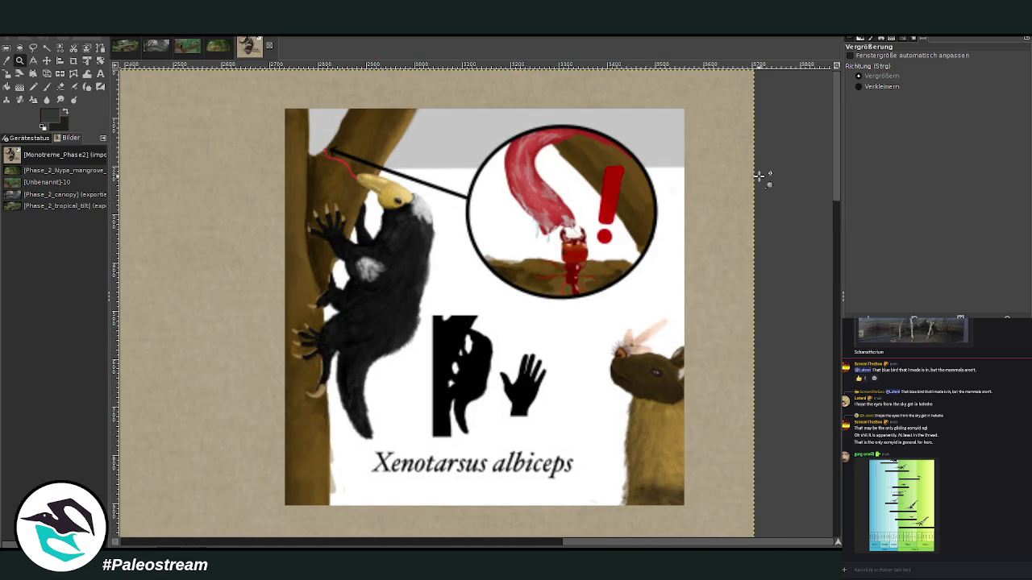
left_click(725, 248)
left_click(726, 248)
left_click(725, 249)
left_click(726, 248)
left_click(726, 249)
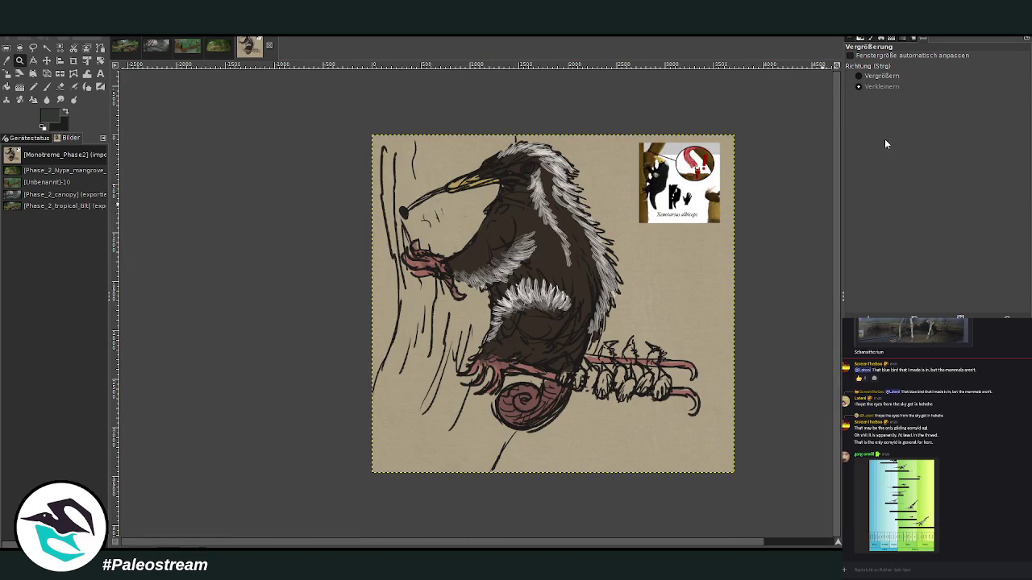
- Zoom so the drawing fills the view and undo the Xenotarsus inset
left_click(858, 76)
left_click_drag(371, 132, 741, 466)
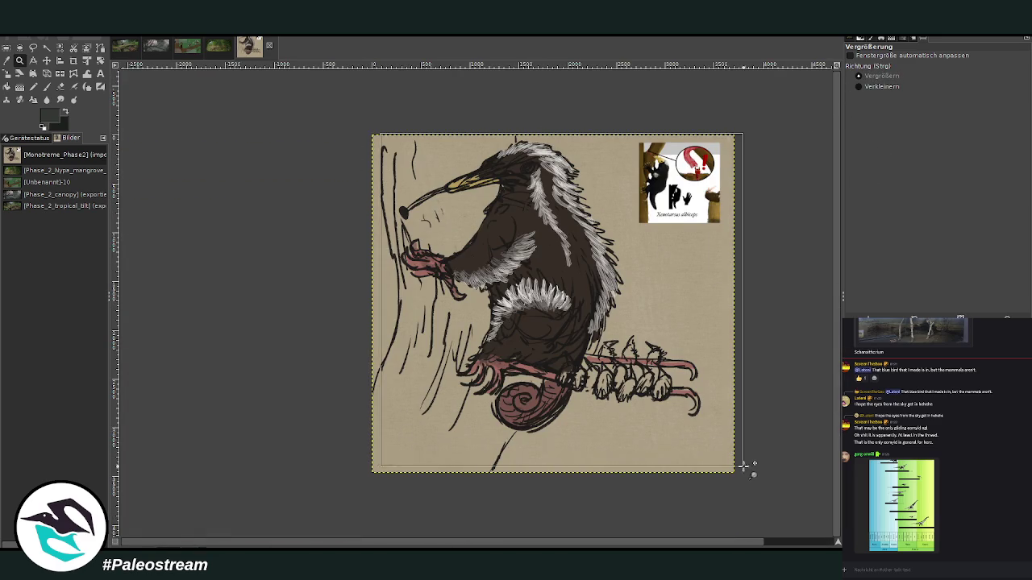
scroll(682, 420, "down", 1)
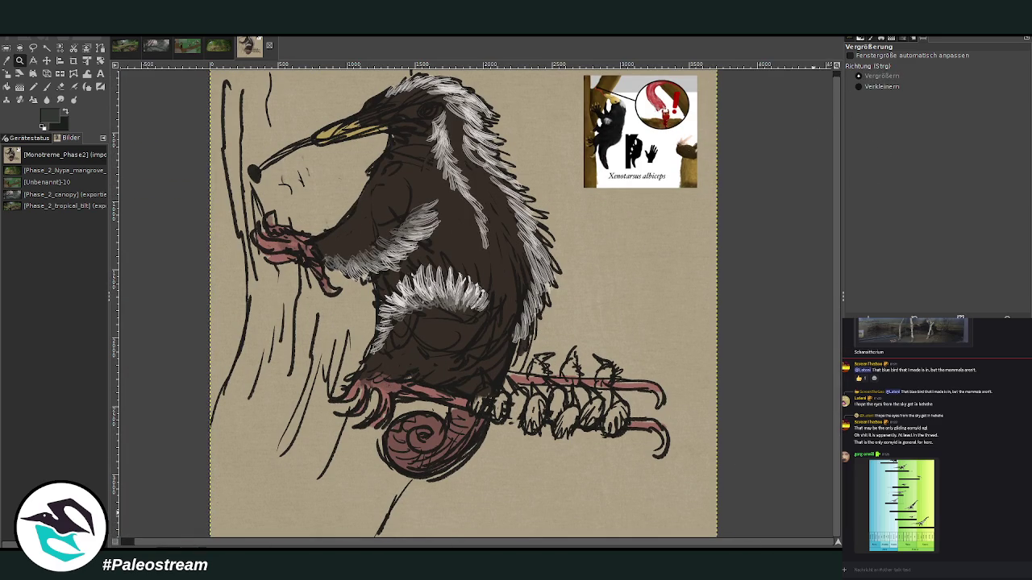
key("ctrl+z")
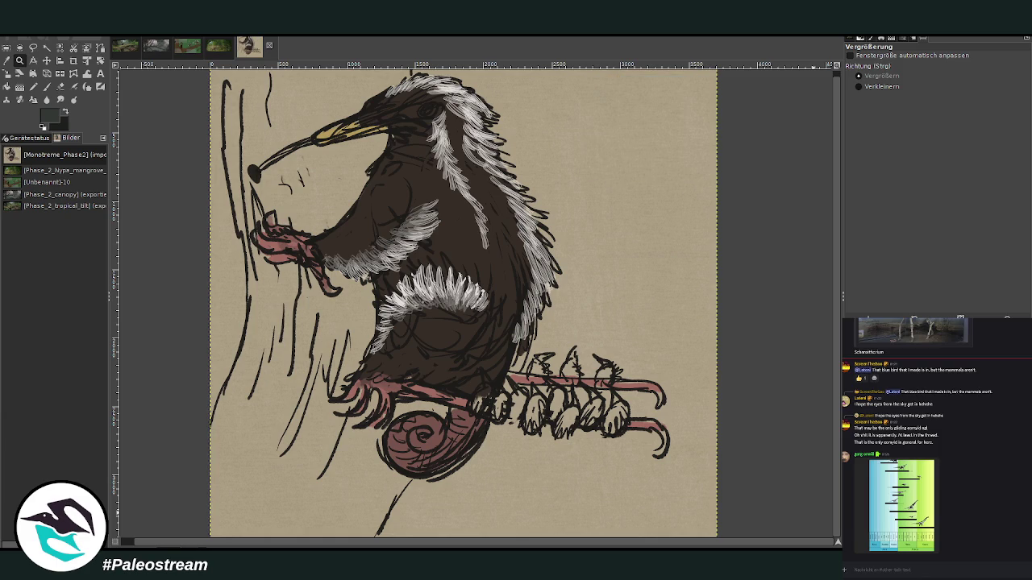
left_click(198, 50)
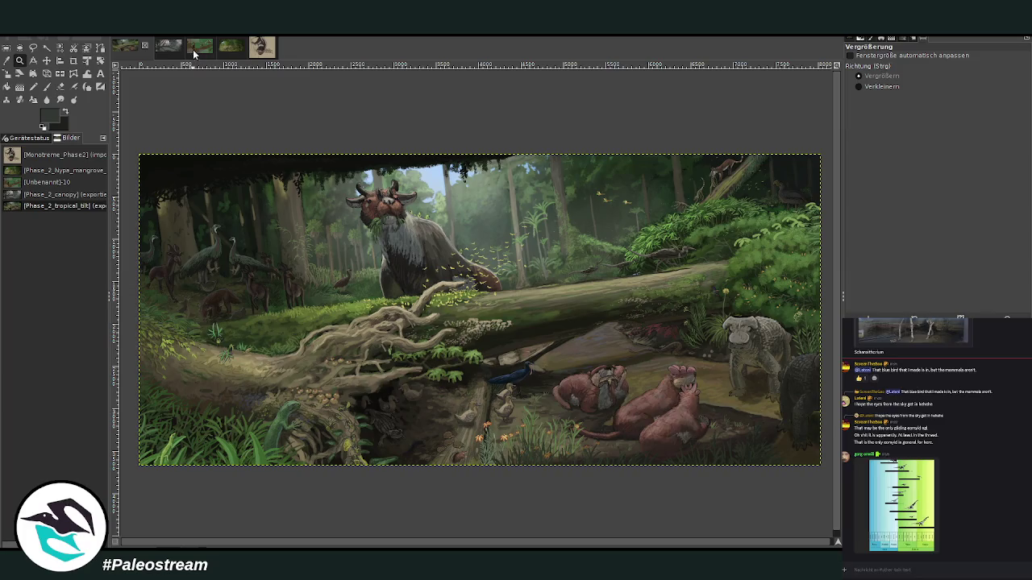
- Paste the monotreme drawing into the misty canopy painting as its own layer
left_click(166, 48)
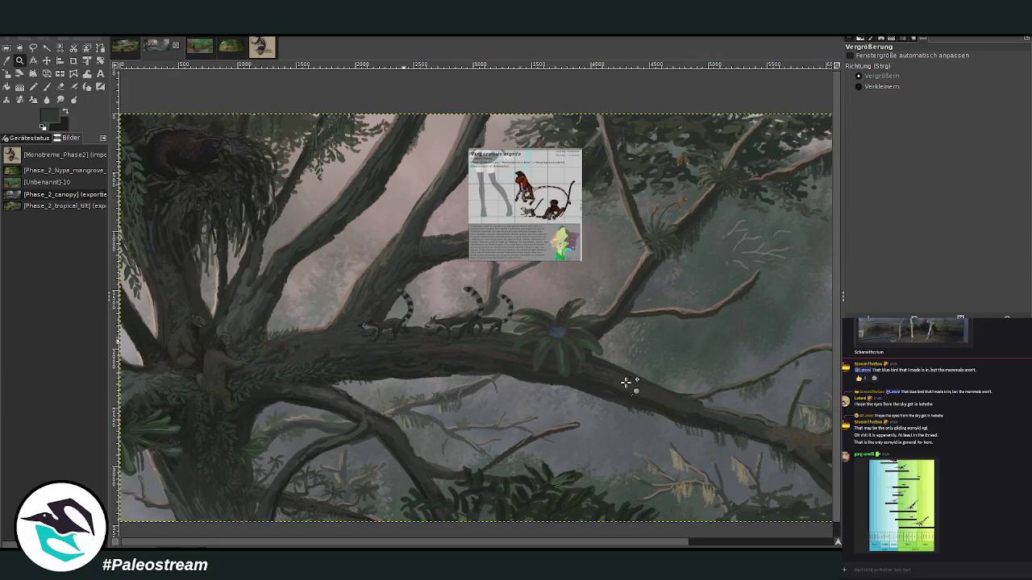
key("ctrl+v")
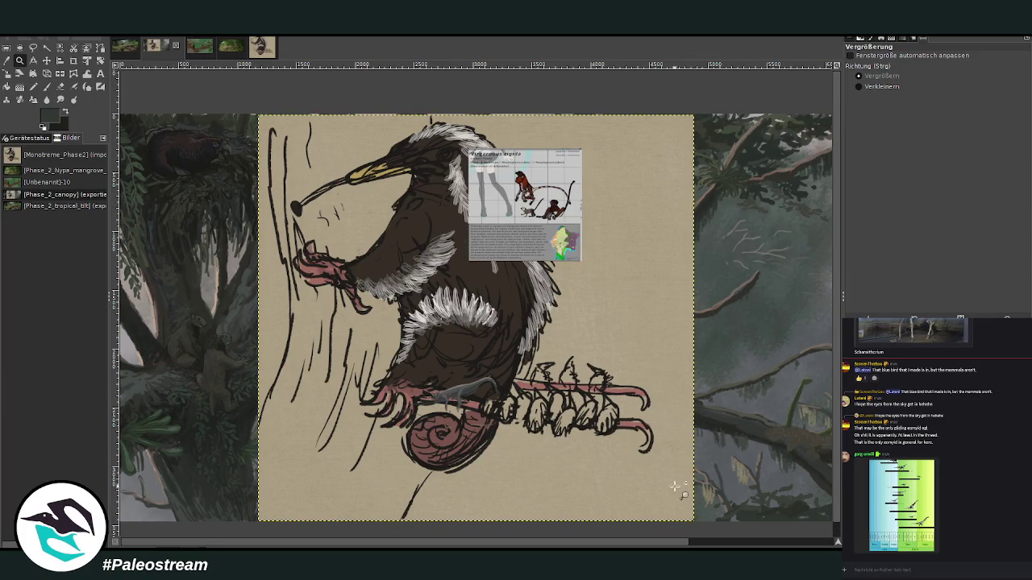
left_click(780, 543)
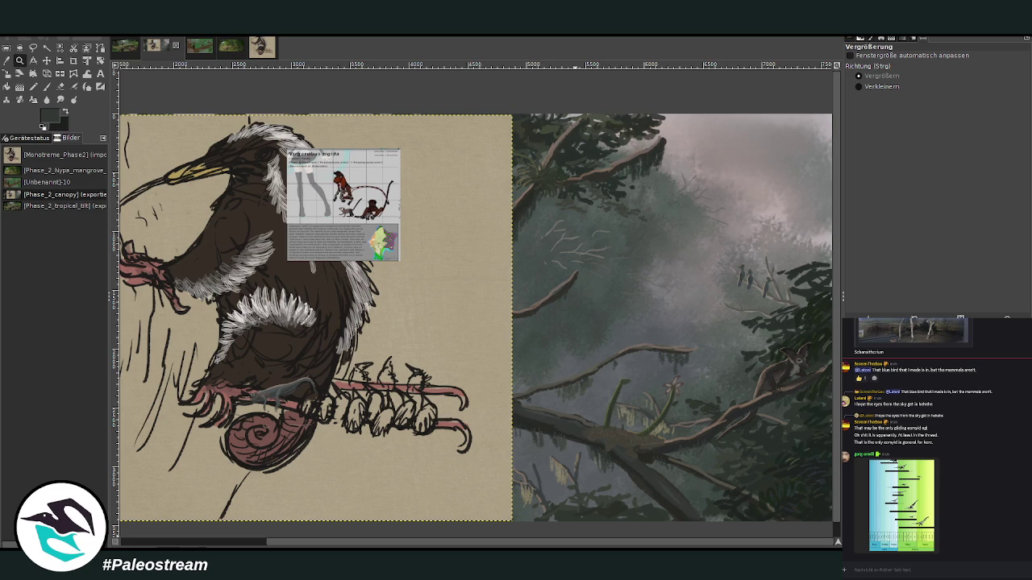
key("ctrl+z")
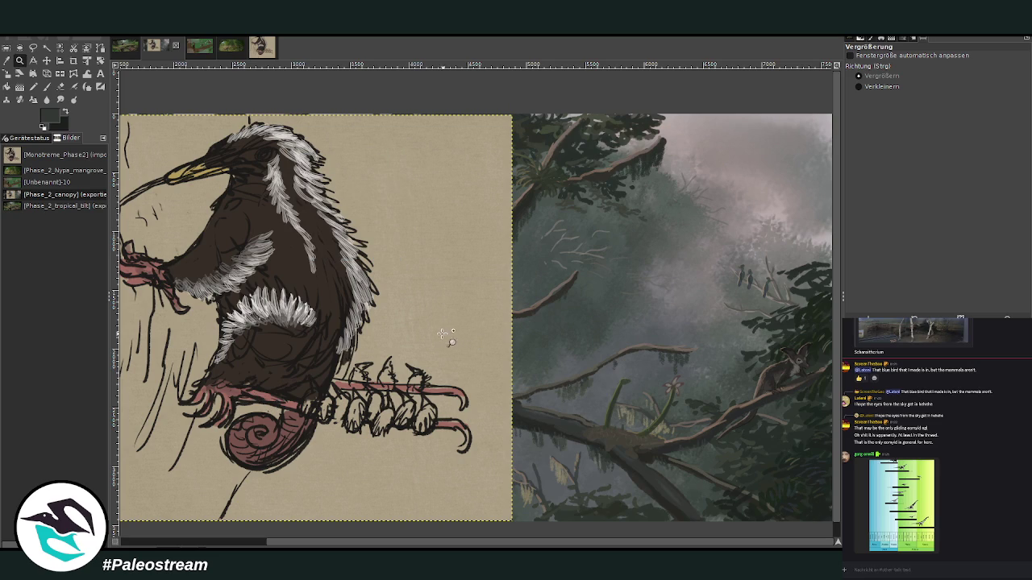
- Scale the pasted drawing to 1014×946 px and place it in the upper-right sky
key("shift+s")
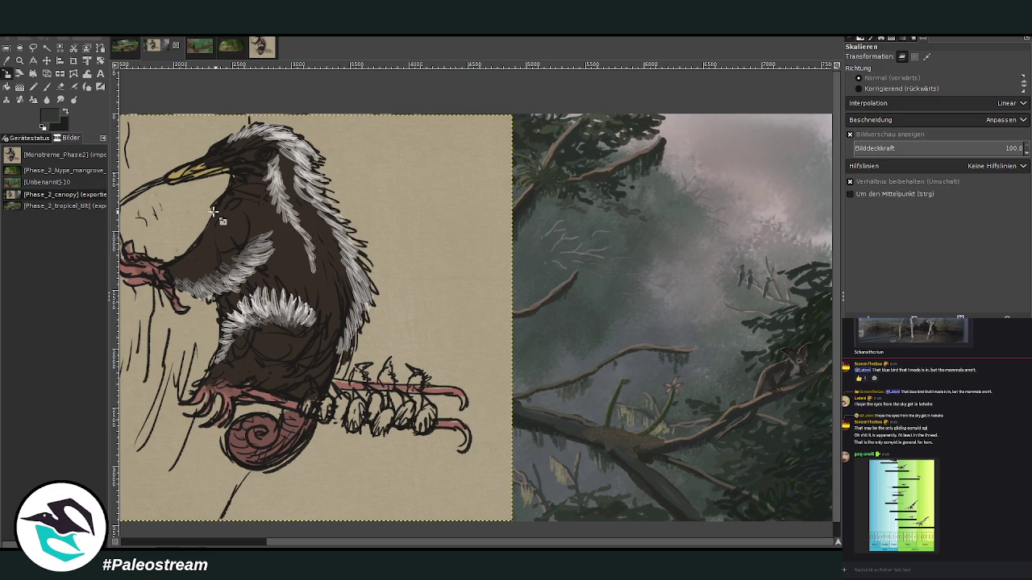
left_click(245, 273)
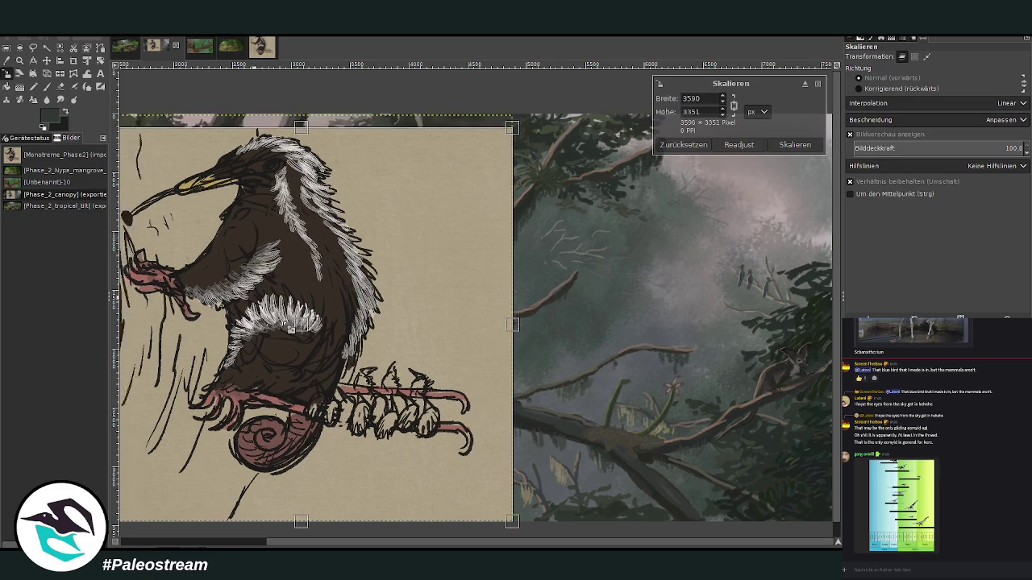
left_click_drag(513, 348, 404, 421)
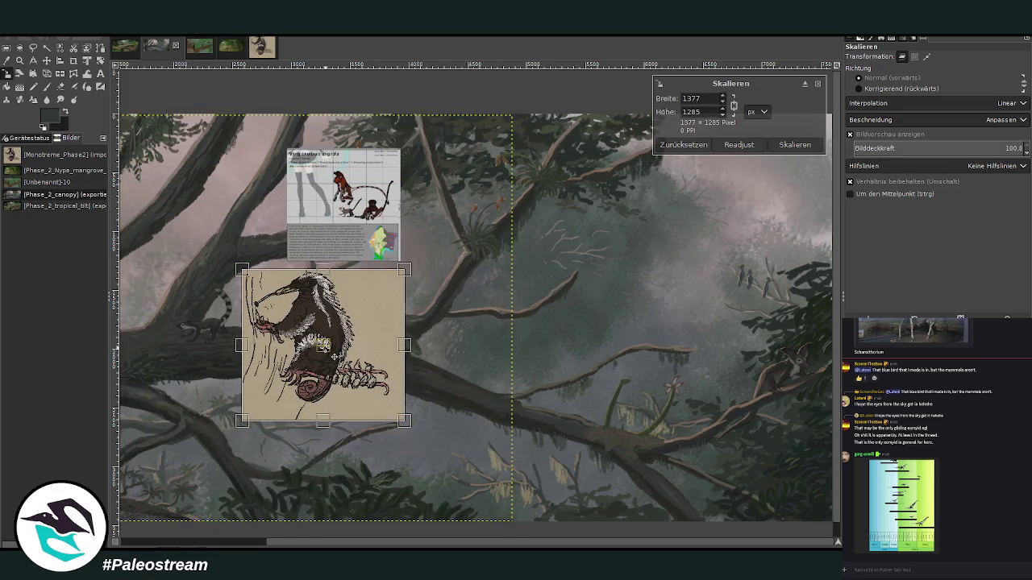
left_click_drag(334, 356, 754, 236)
left_click_drag(820, 158, 782, 164)
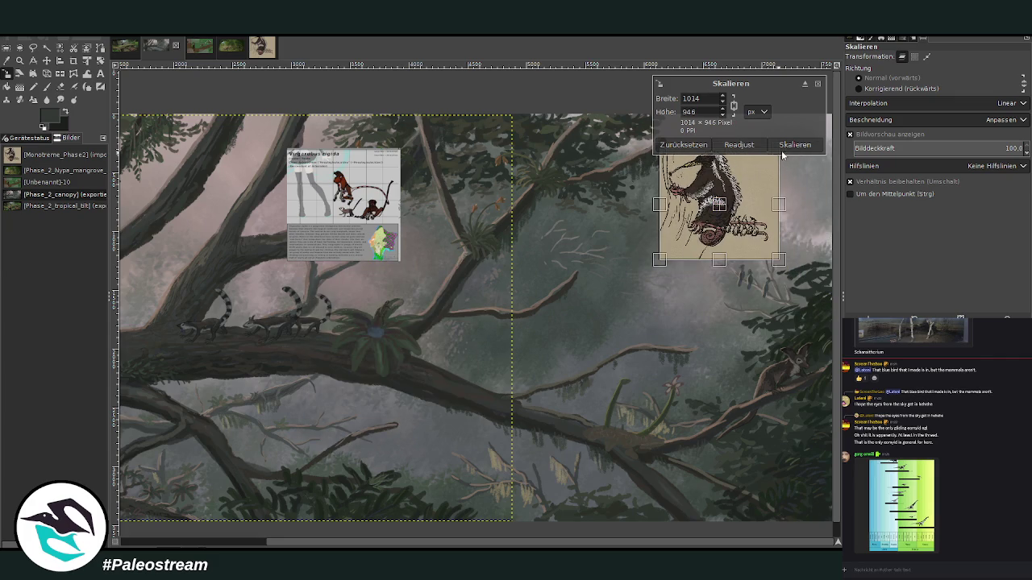
key("Return")
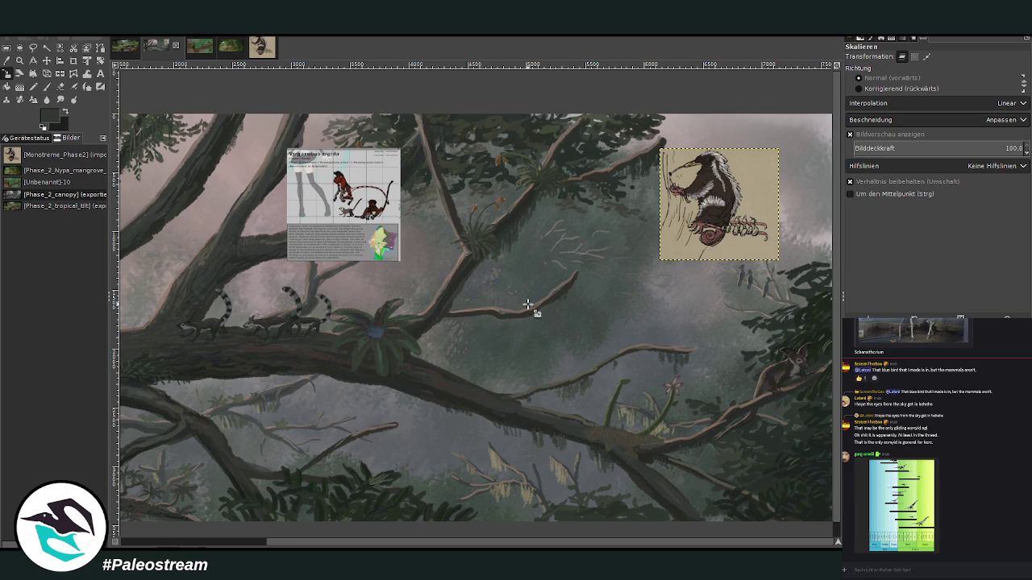
- Zoom in on the pasted drawing in the upper right
left_click(8, 72)
left_click(20, 62)
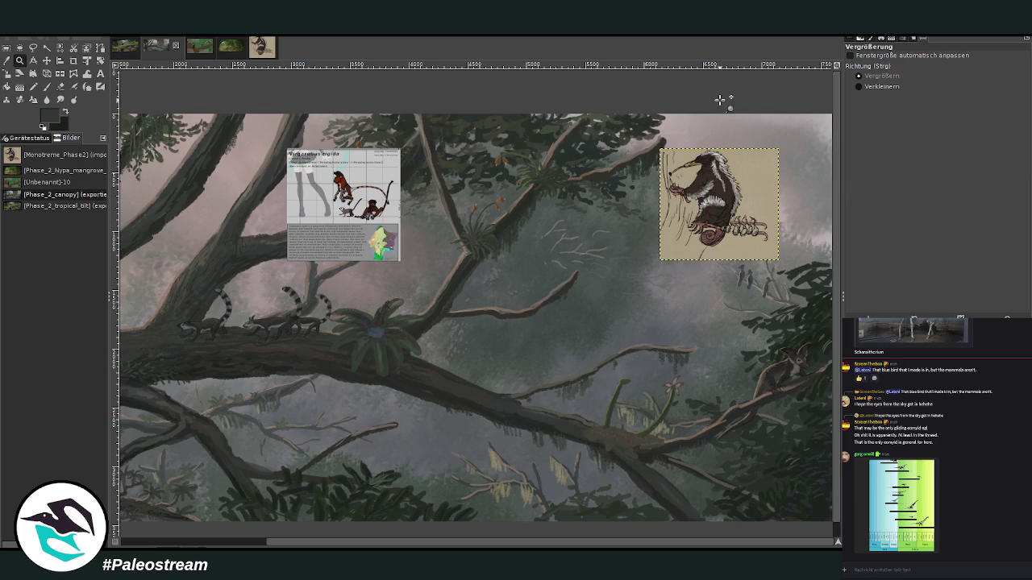
left_click_drag(503, 106, 774, 269)
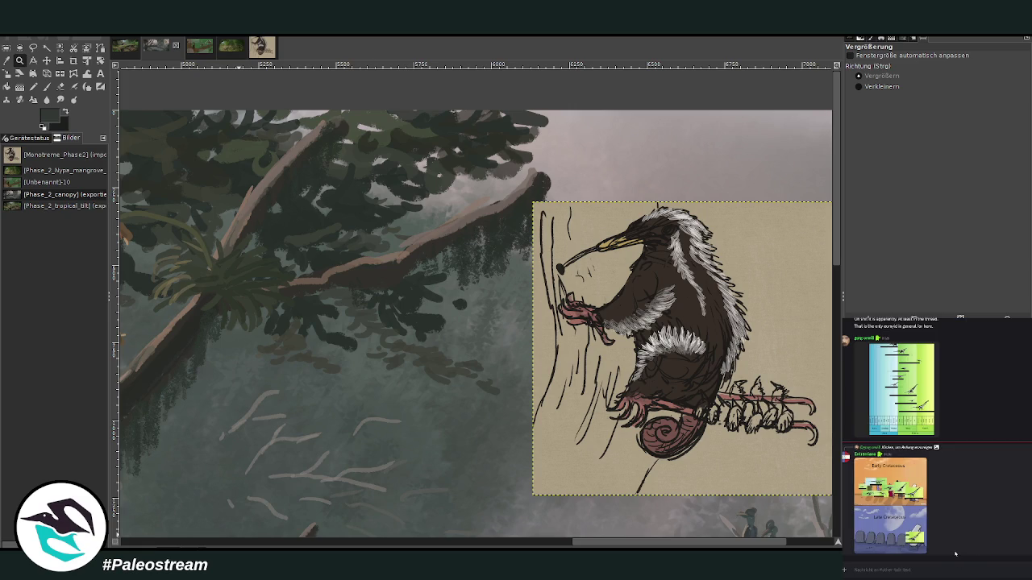
- View and close the Cretaceous image shared in chat, then start a chat message
left_click(921, 465)
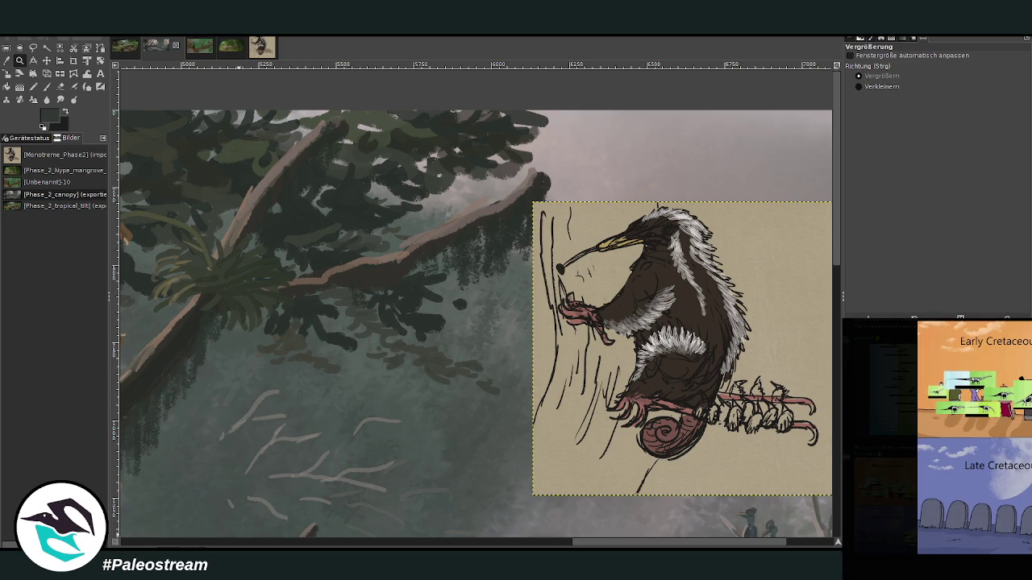
key("Escape")
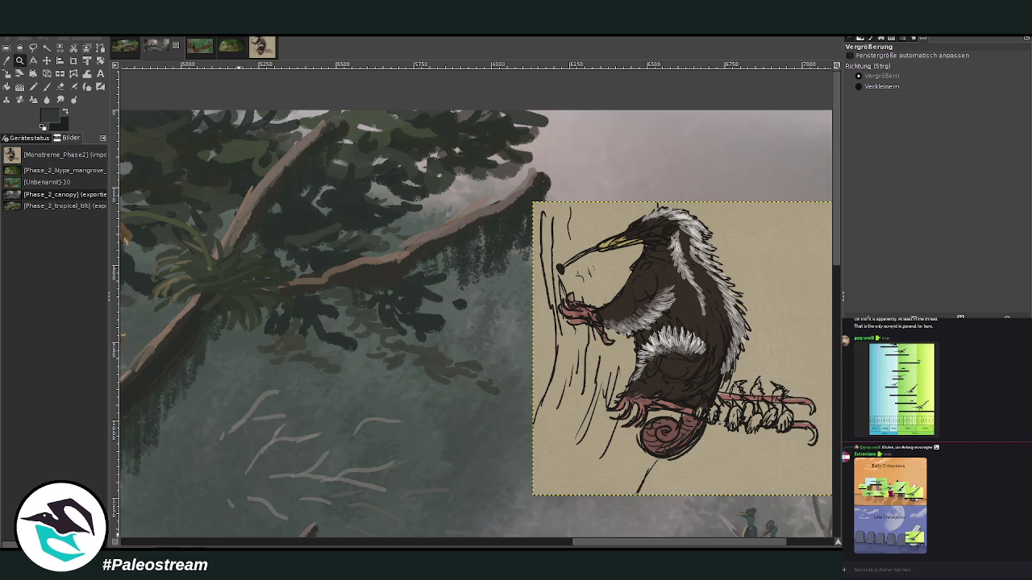
scroll(1019, 488, "down", 3)
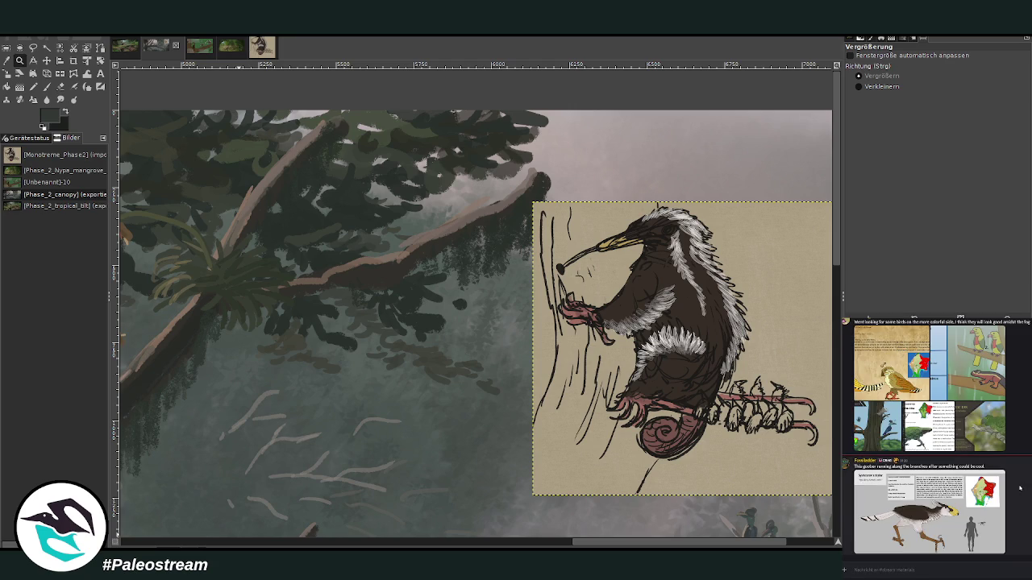
left_click(891, 570)
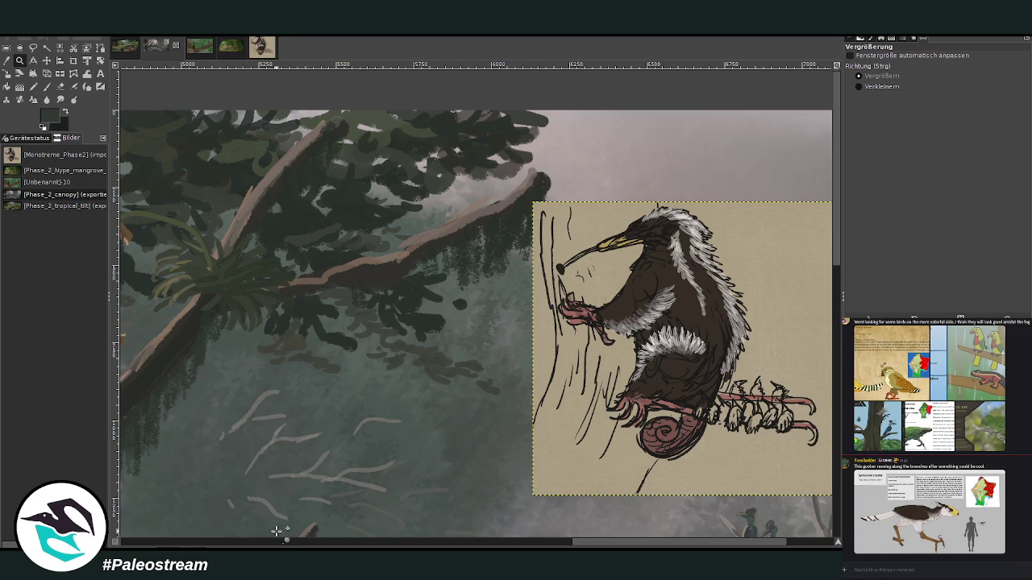
- Reactivate the canopy layer and move the anteater reference up and to the left
key("p")
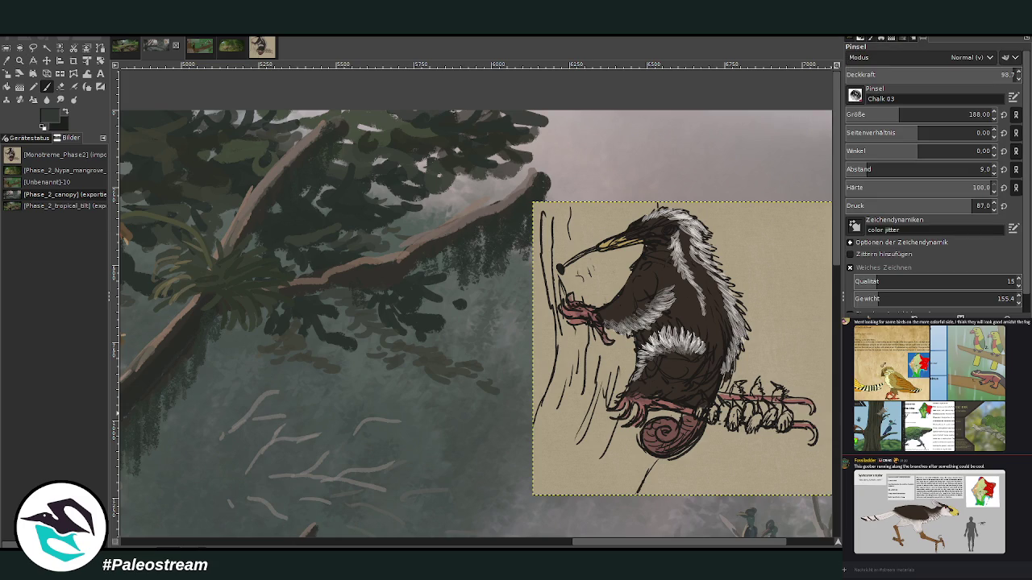
key("Page_Down")
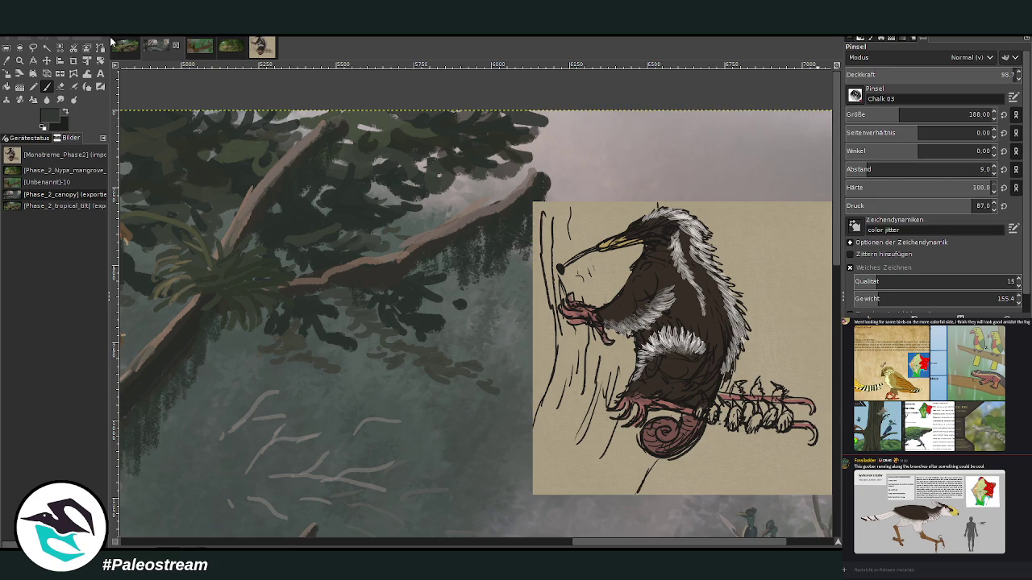
left_click_drag(608, 545, 601, 545)
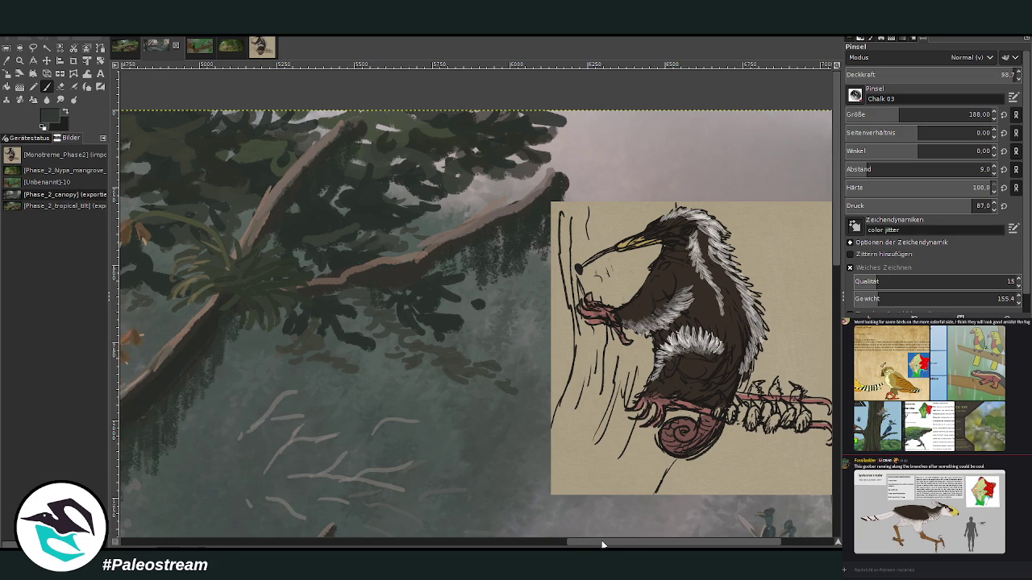
key("m")
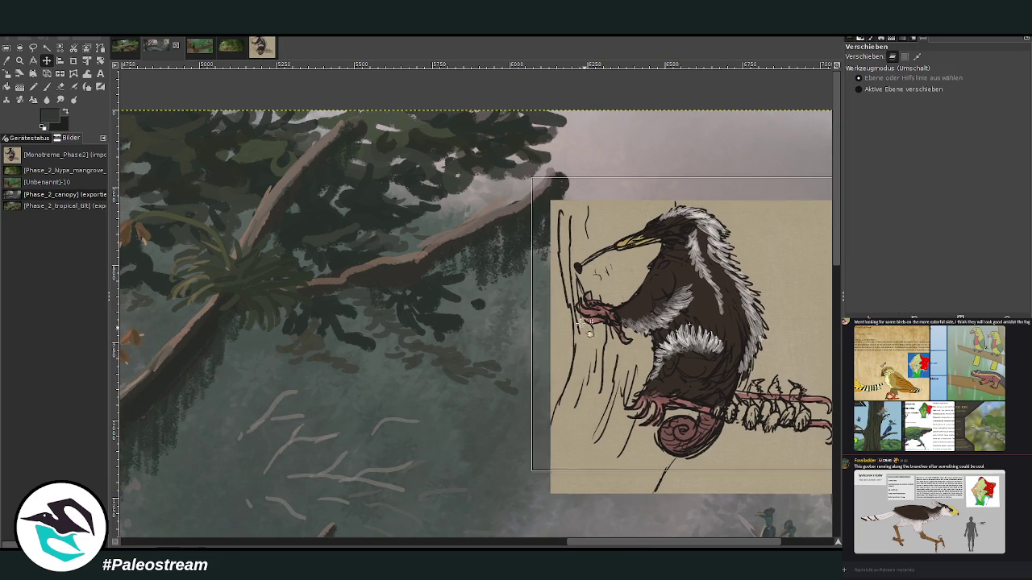
left_click_drag(590, 378, 525, 298)
left_click_drag(572, 542, 562, 542)
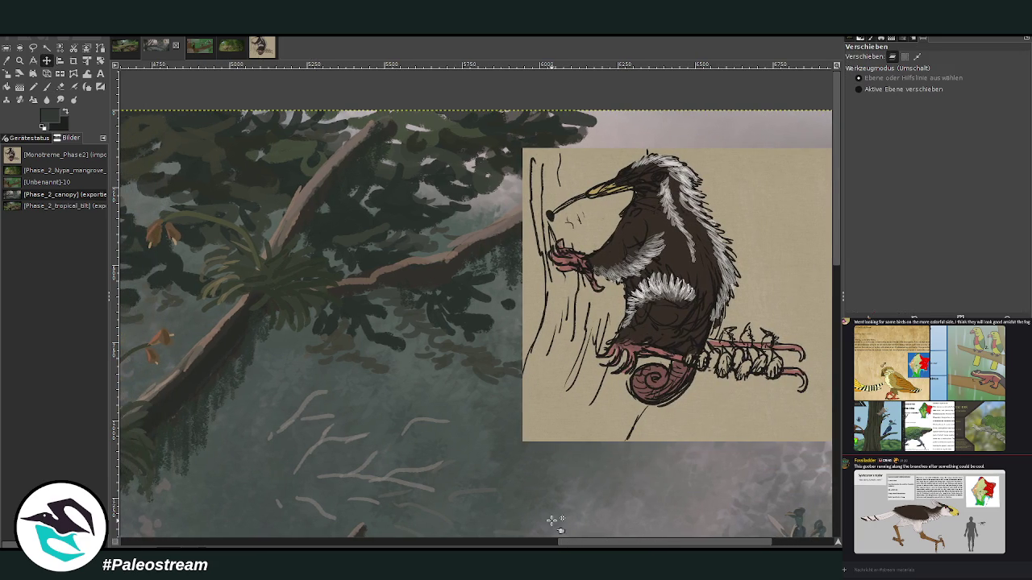
- Shrink the brush from 188 to 38 and sketch the creature's curved body outline
left_click(10, 66)
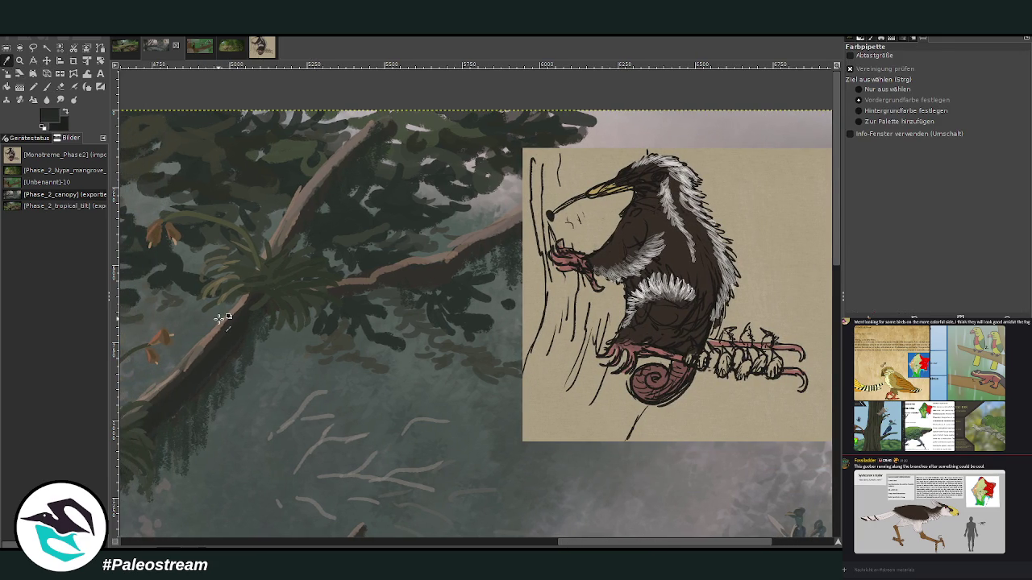
key("p")
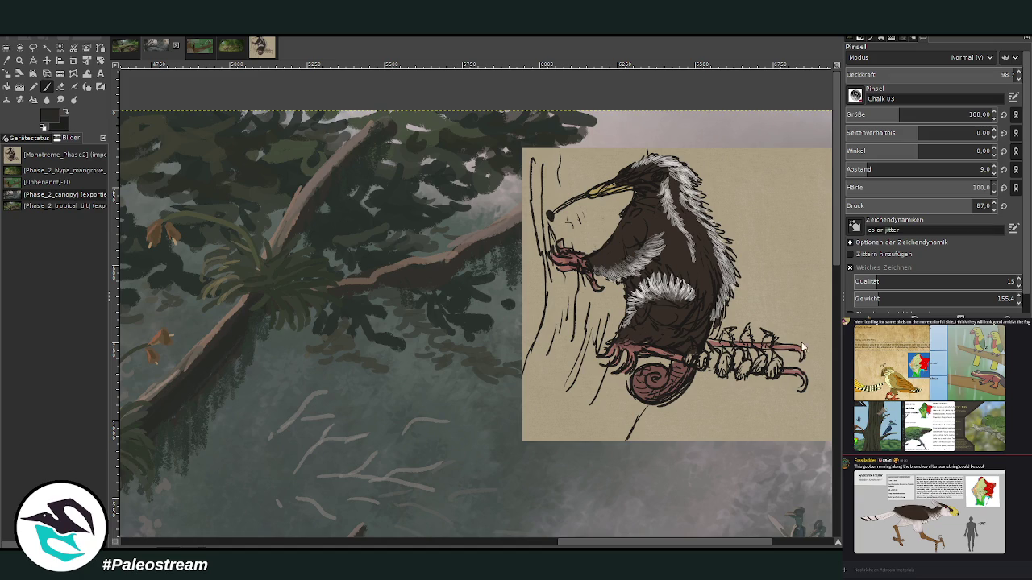
key("bracketleft")
key("bracketleft")
key("bracketleft")
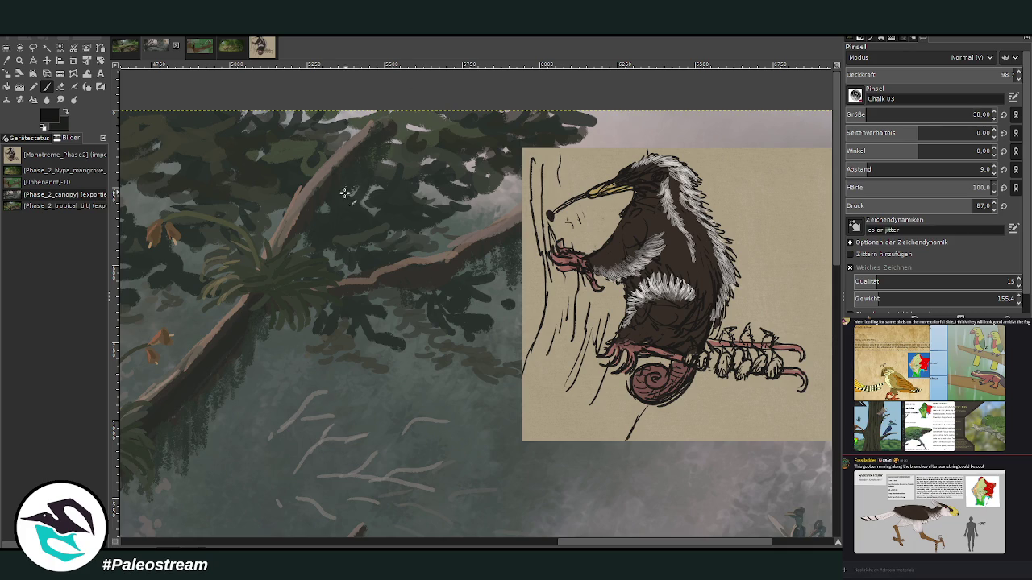
left_click_drag(360, 222, 364, 258)
mouse_move(358, 219)
left_mouse_down()
mouse_move(393, 245)
mouse_move(380, 272)
mouse_move(359, 276)
left_mouse_up()
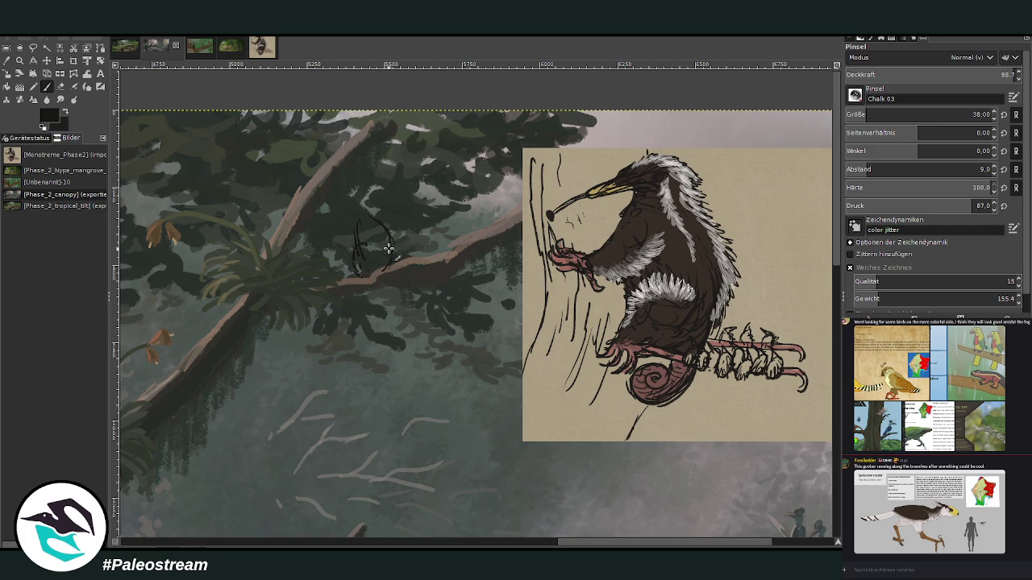
- Add the creature's feet, limb lines, top arc and dark inner hatching
left_click_drag(366, 277, 358, 294)
mouse_move(371, 282)
left_mouse_down()
mouse_move(391, 300)
mouse_move(443, 281)
left_mouse_up()
left_click_drag(373, 288, 418, 304)
scroll(355, 234, "right", 2)
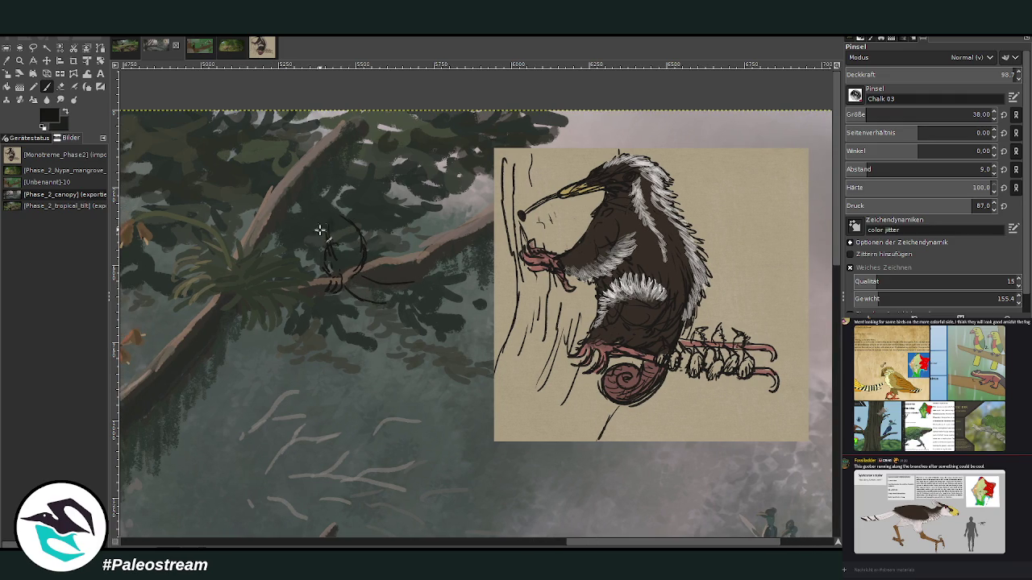
mouse_move(308, 218)
left_mouse_down()
mouse_move(324, 225)
mouse_move(295, 208)
mouse_move(350, 221)
left_mouse_up()
left_click_drag(326, 196, 341, 213)
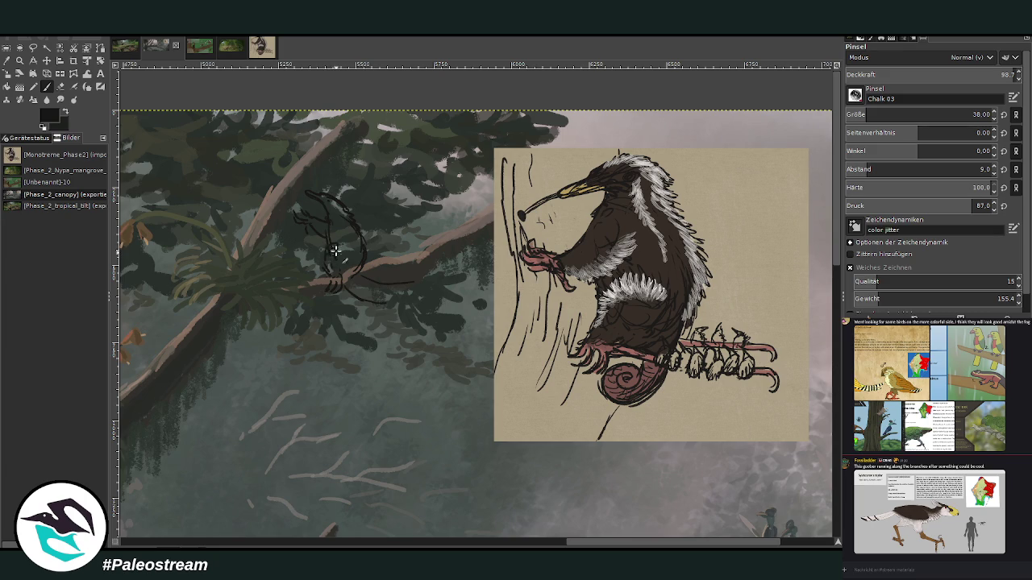
left_click_drag(329, 248, 351, 260)
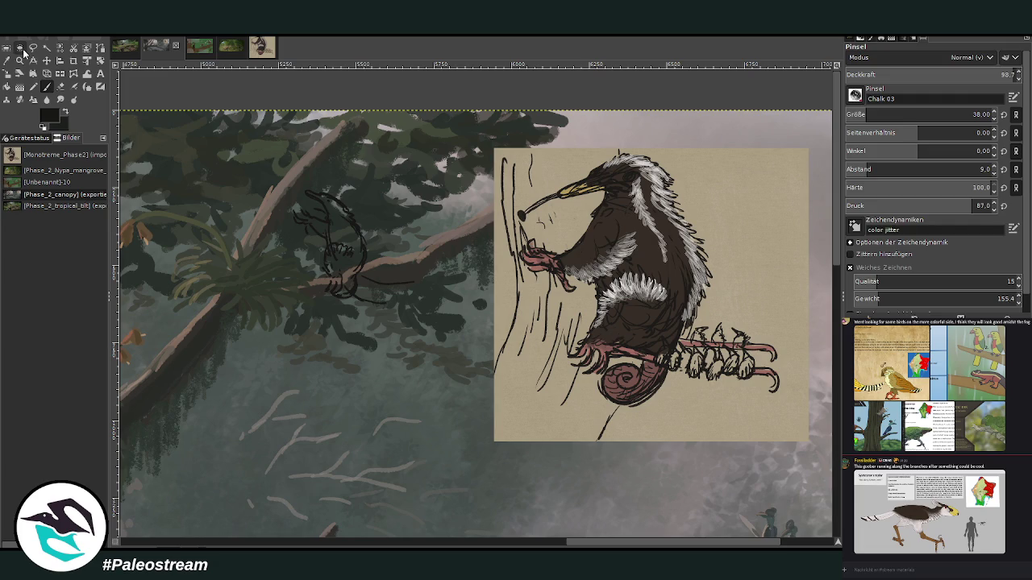
- Zoom out from the creature sketch to show more of the canopy and reference card
left_click(6, 61)
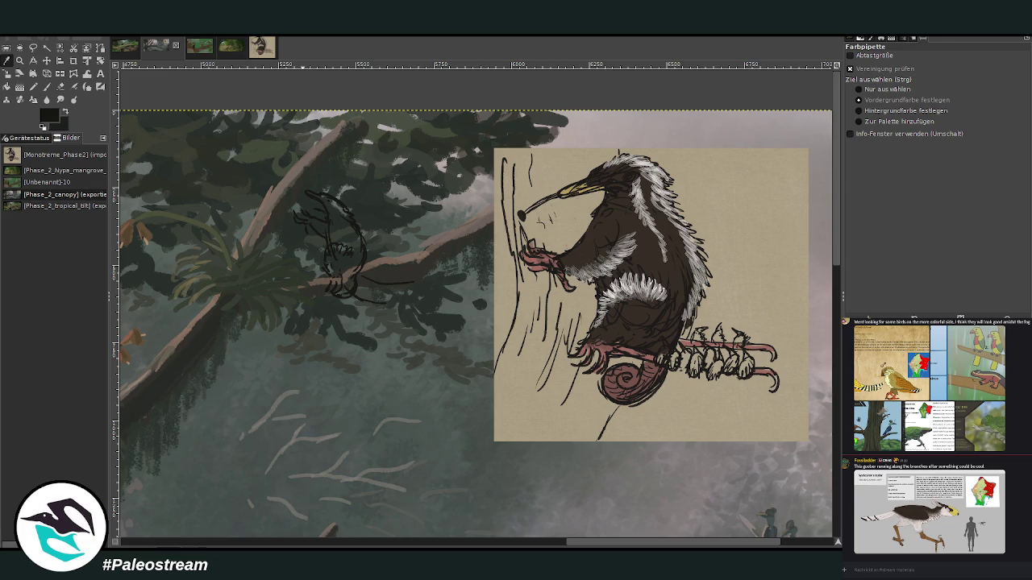
key("z")
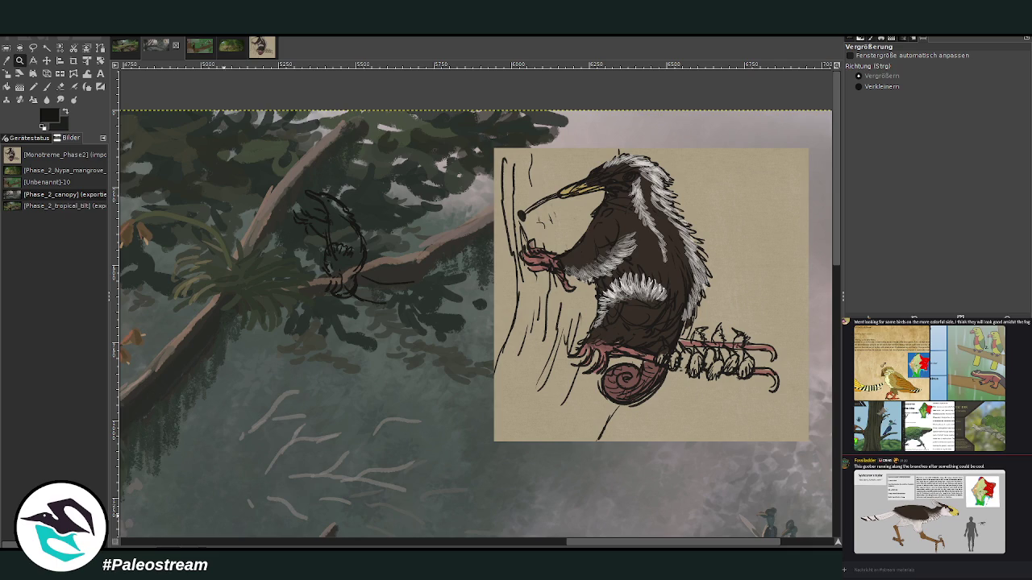
left_click(663, 269, "ctrl")
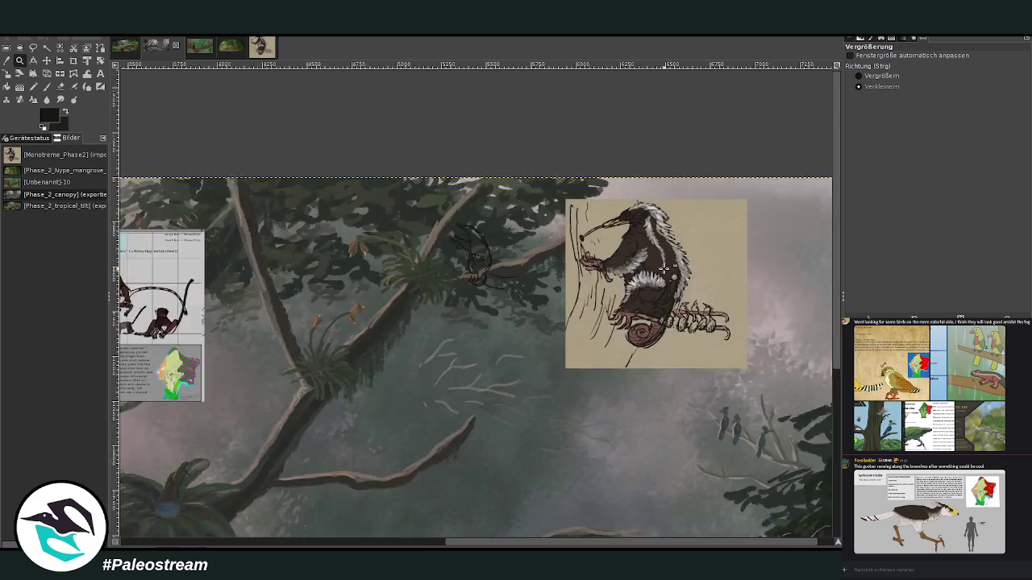
- Zoom out to fit the canopy painting, then zoom in on the anteater reference and sketch
left_click(664, 269, "ctrl")
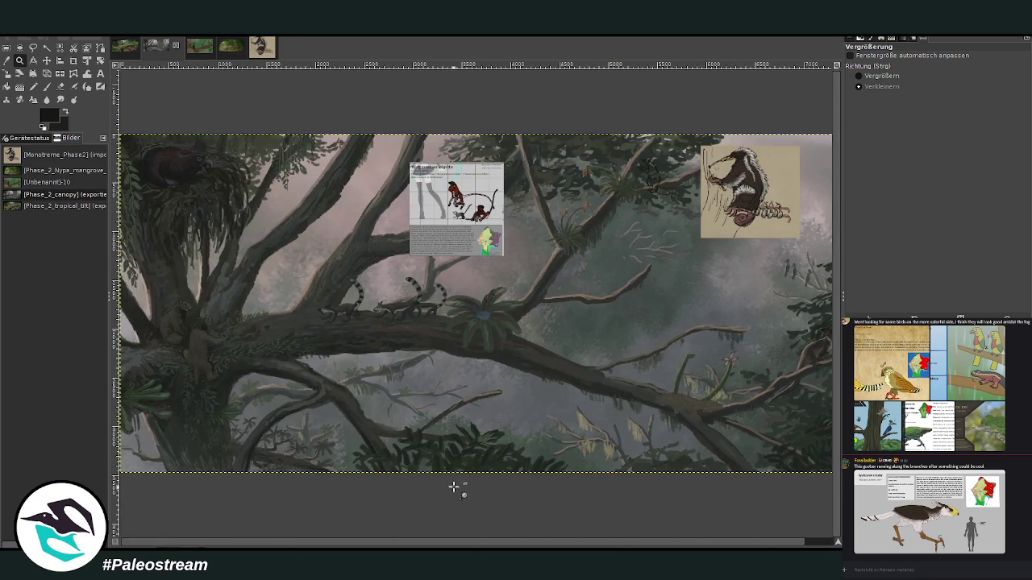
left_click(457, 468, "ctrl")
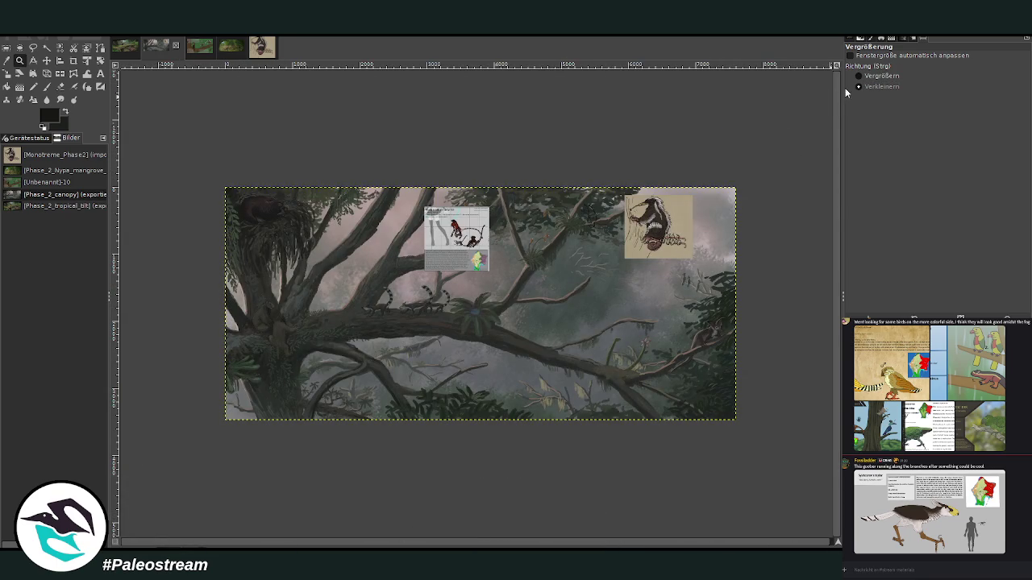
mouse_move(214, 176)
left_mouse_down()
mouse_move(656, 436)
mouse_move(749, 422)
left_mouse_up()
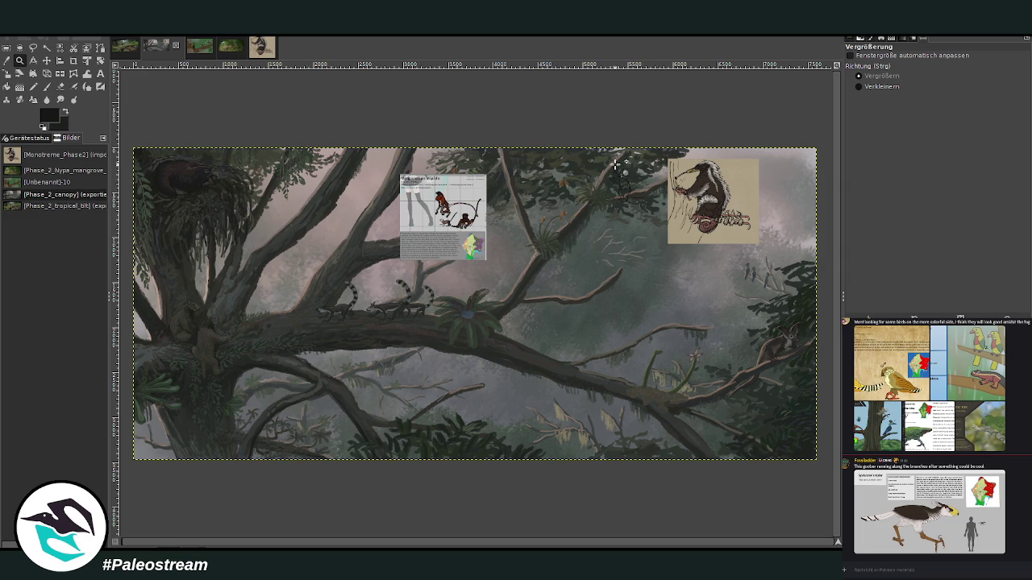
left_click_drag(581, 155, 750, 249)
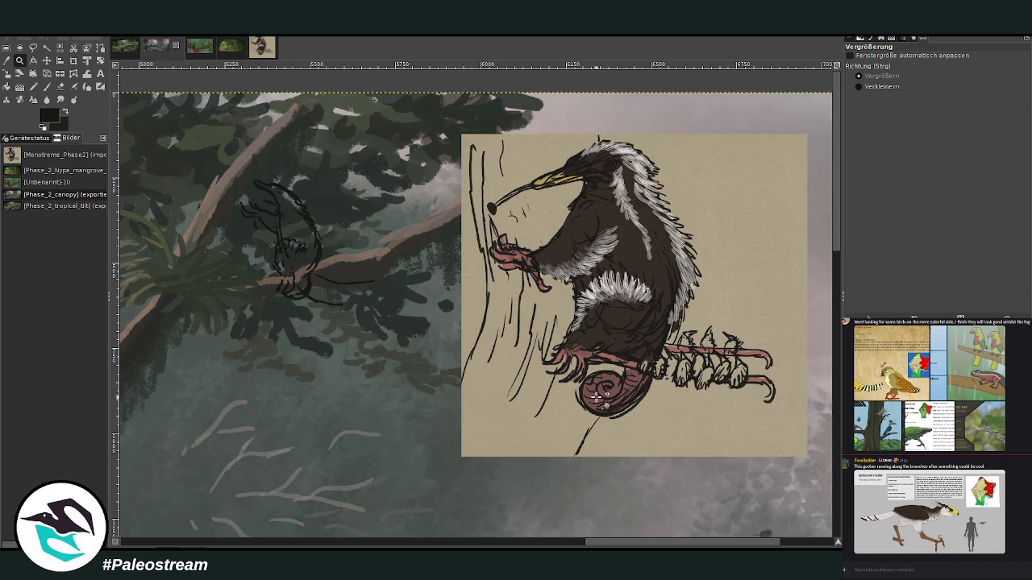
- Scroll across the painting, then switch to the forest-floor painting with the fallen log
scroll(597, 396, "down", 10)
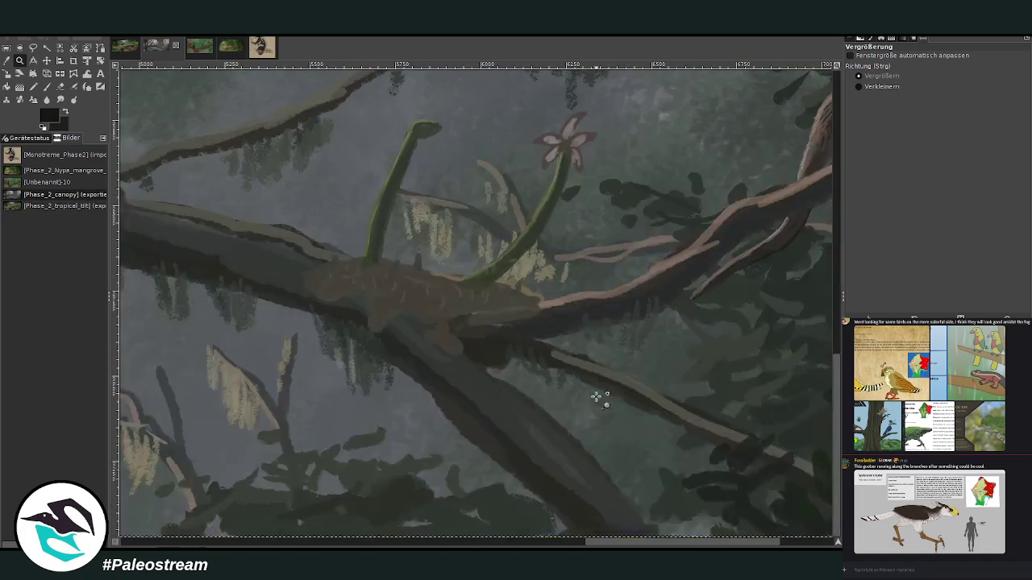
scroll(596, 396, "up", 5)
scroll(633, 355, "right", 2)
scroll(633, 354, "right", 2)
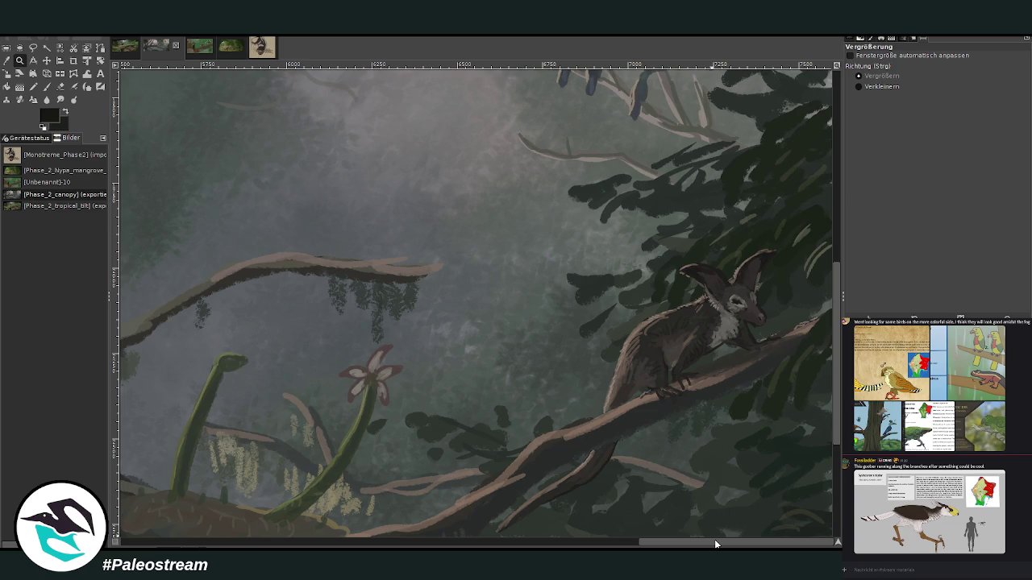
left_click_drag(714, 543, 346, 542)
scroll(395, 461, "up", 3)
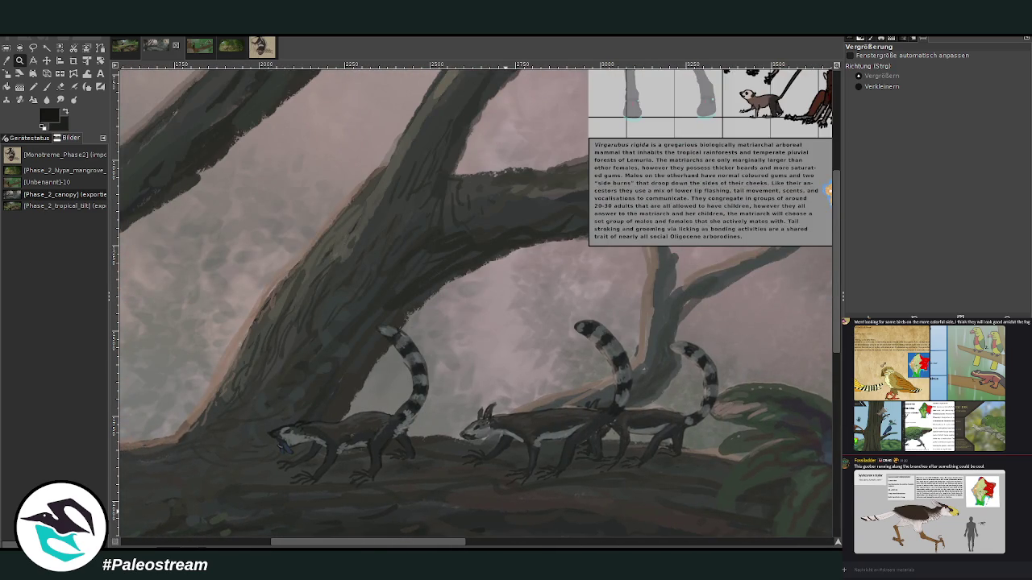
left_click_drag(264, 545, 203, 532)
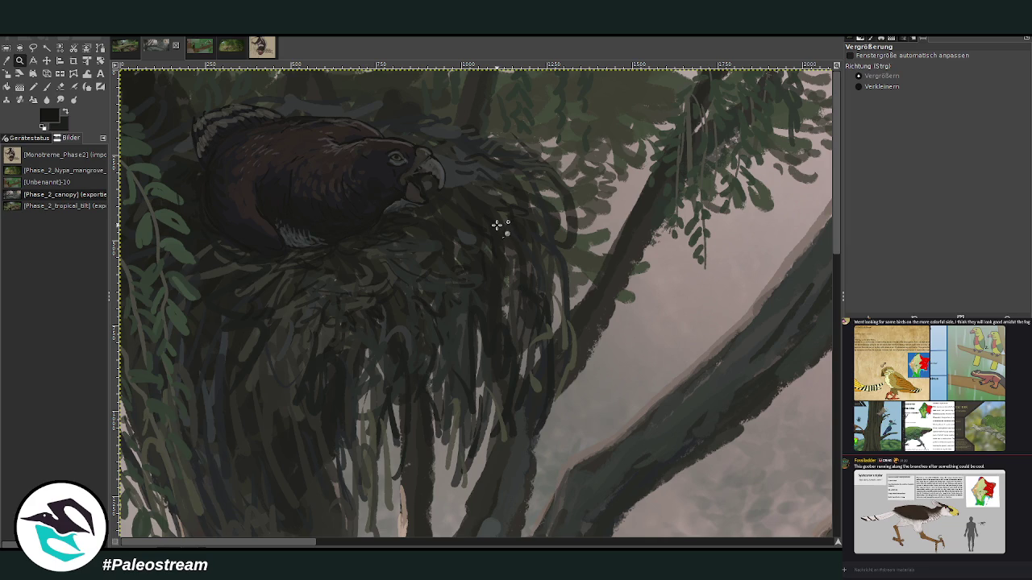
left_click(129, 52)
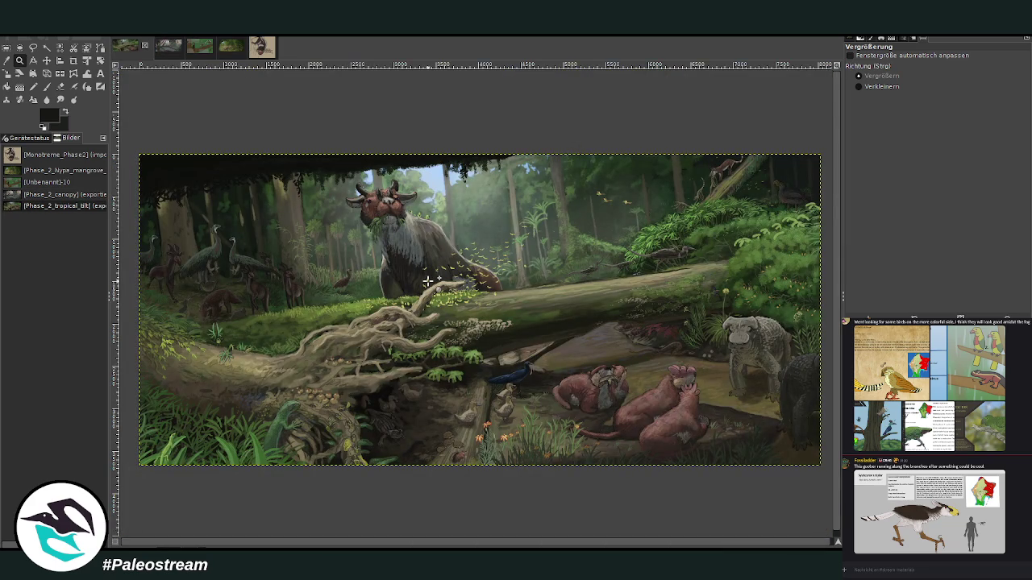
- Open the mangrove underwater painting and zoom in on part of the scene
left_click(231, 50)
left_click_drag(235, 196, 704, 456)
scroll(691, 445, "up", 2)
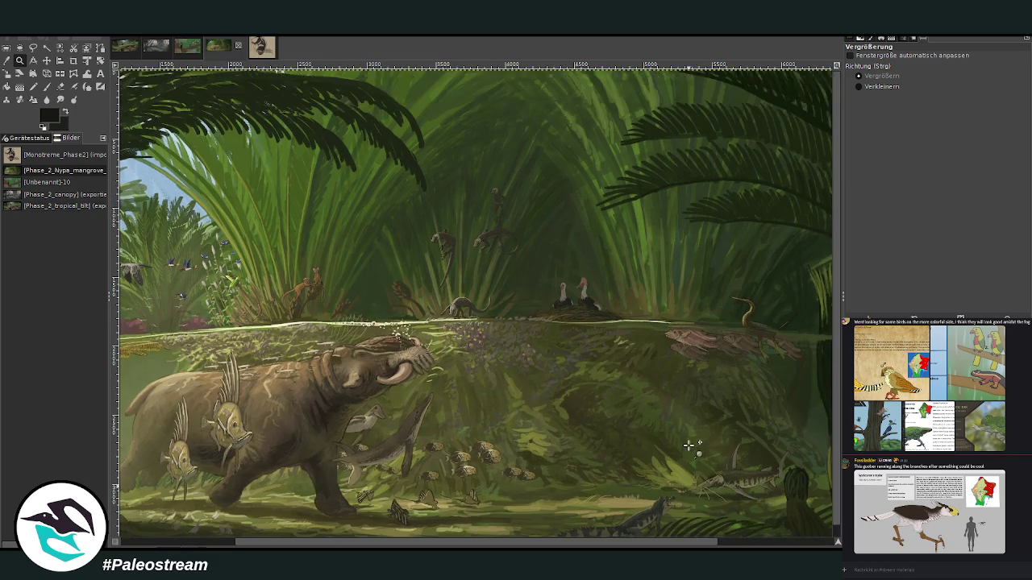
left_click_drag(167, 267, 494, 474)
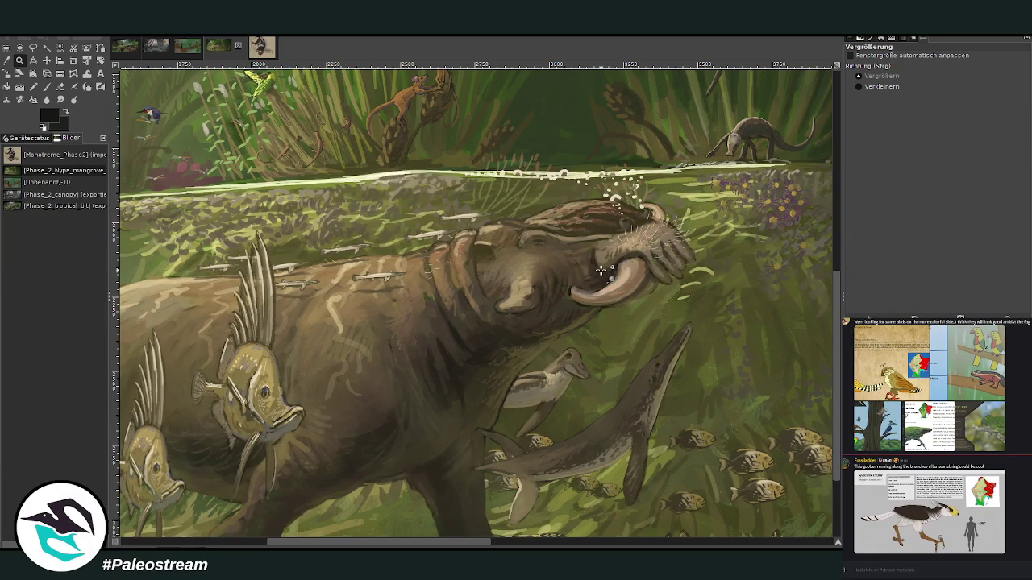
scroll(588, 379, "down", 5)
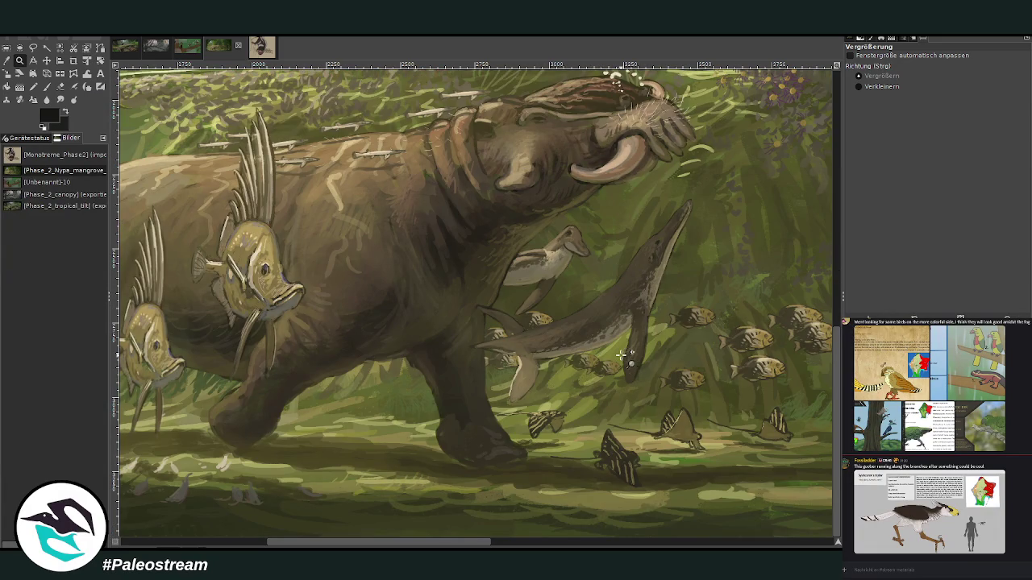
- Return to the forest-floor painting, zoom in on the birds, then zoom fully out
left_click(122, 51)
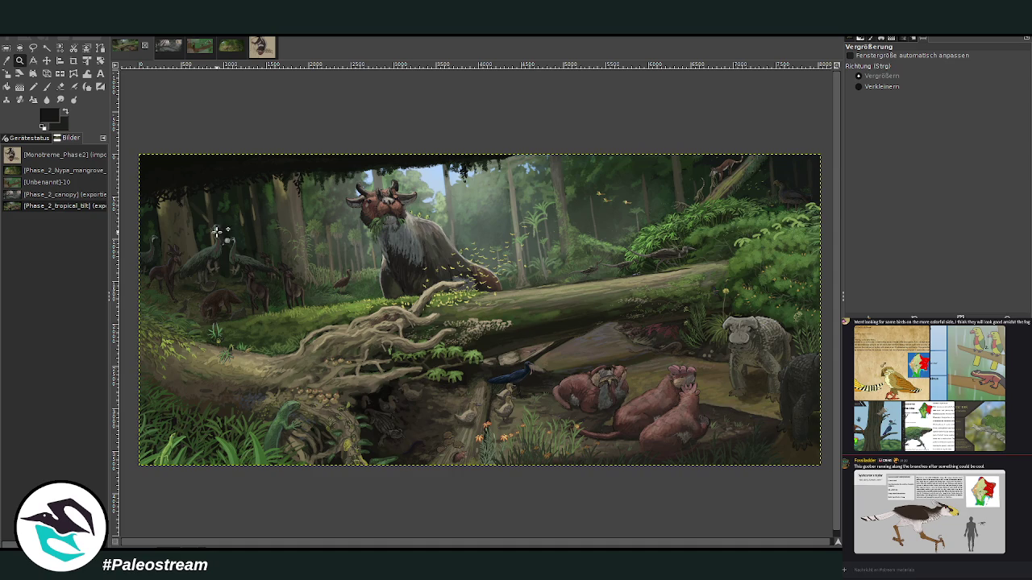
left_click_drag(176, 208, 331, 318)
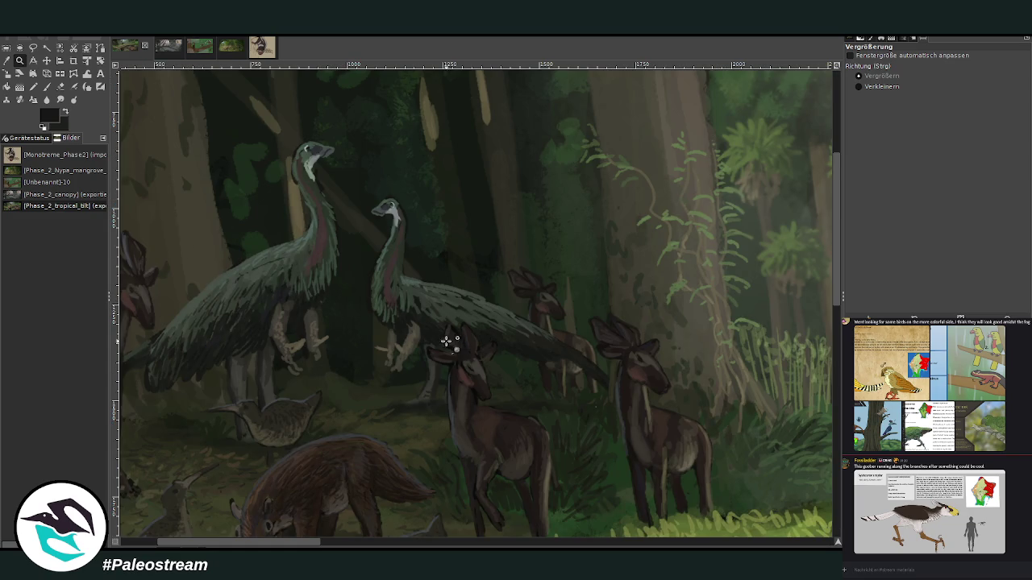
left_click_drag(281, 542, 707, 542)
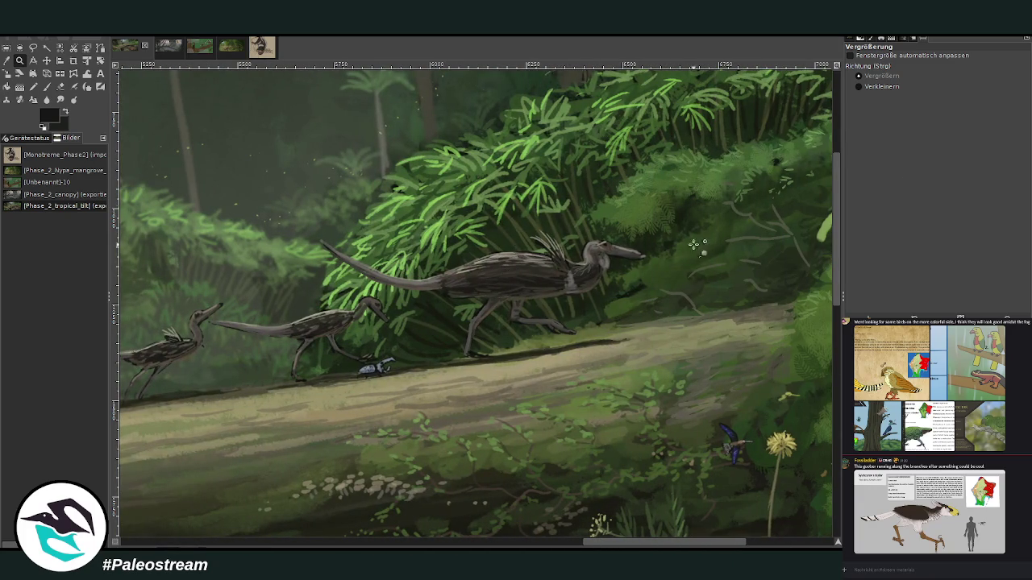
left_click(921, 87)
left_click(665, 302)
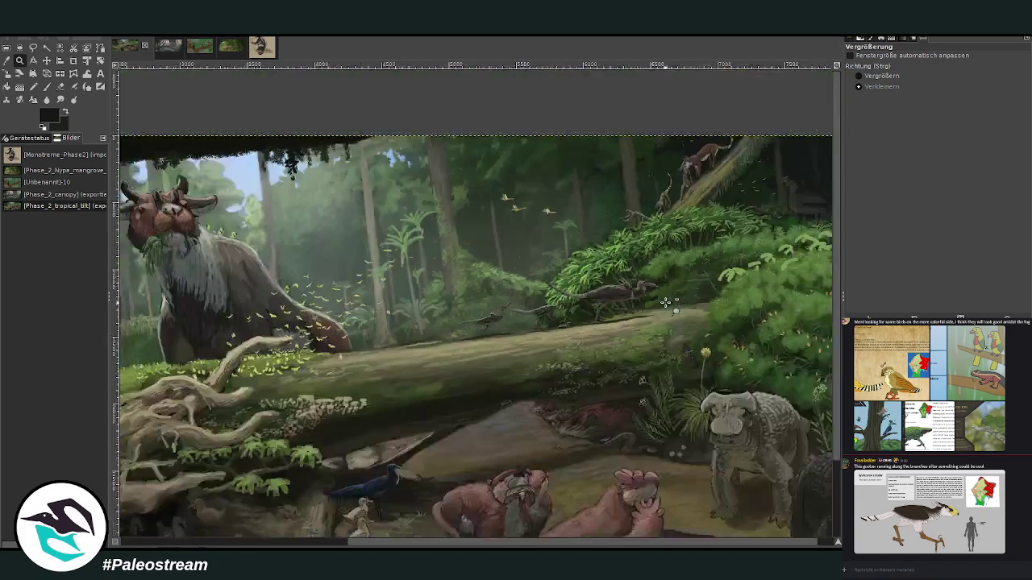
left_click(665, 302)
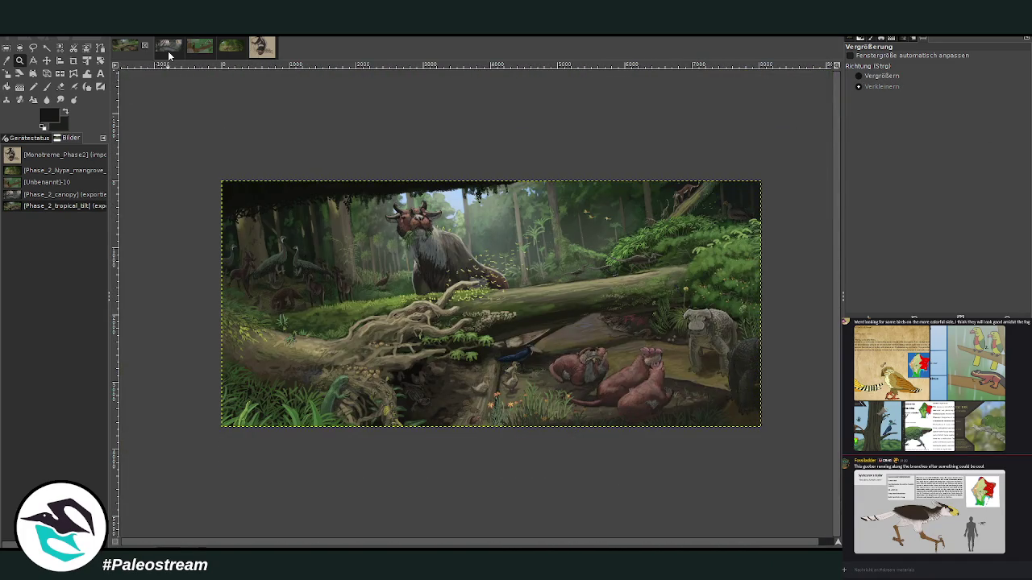
- Switch to the misty canopy painting and zoom out to show the whole canvas
left_click(169, 49)
left_click(329, 277)
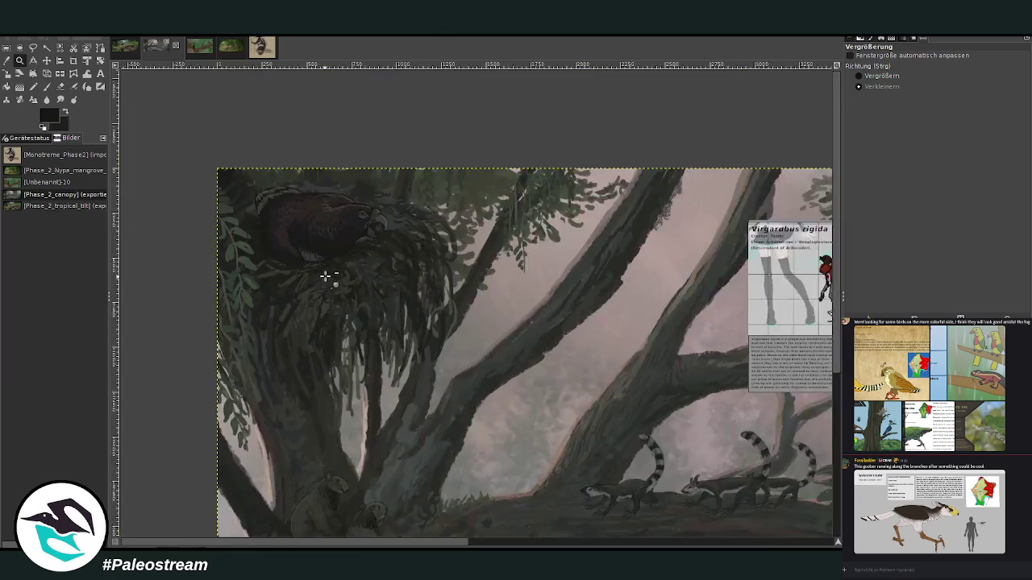
left_click(330, 277)
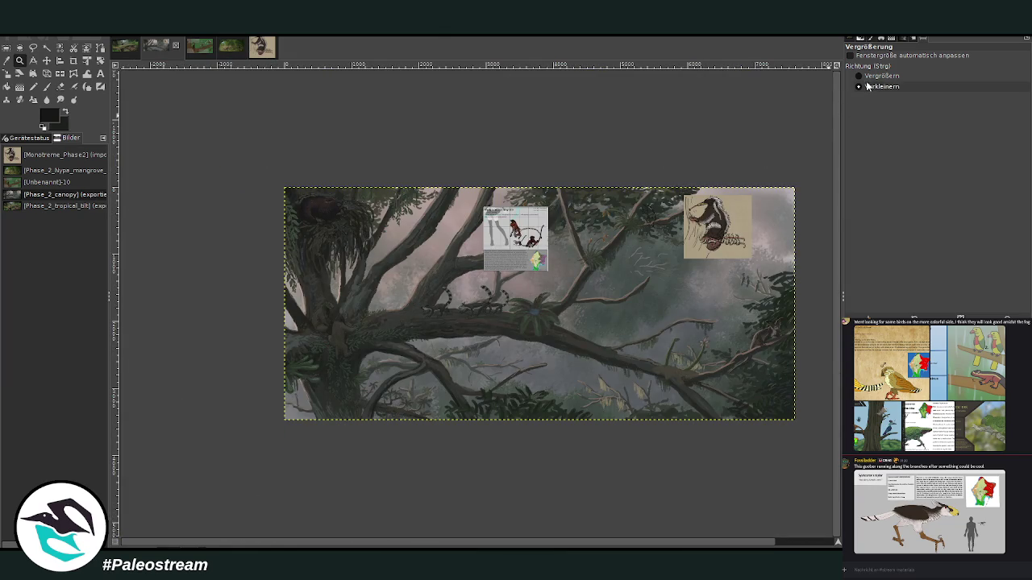
- Drag two zoom rectangles to close in on the anteater reference and branch sketch
mouse_move(278, 176)
left_mouse_down()
mouse_move(567, 387)
mouse_move(789, 434)
left_mouse_up()
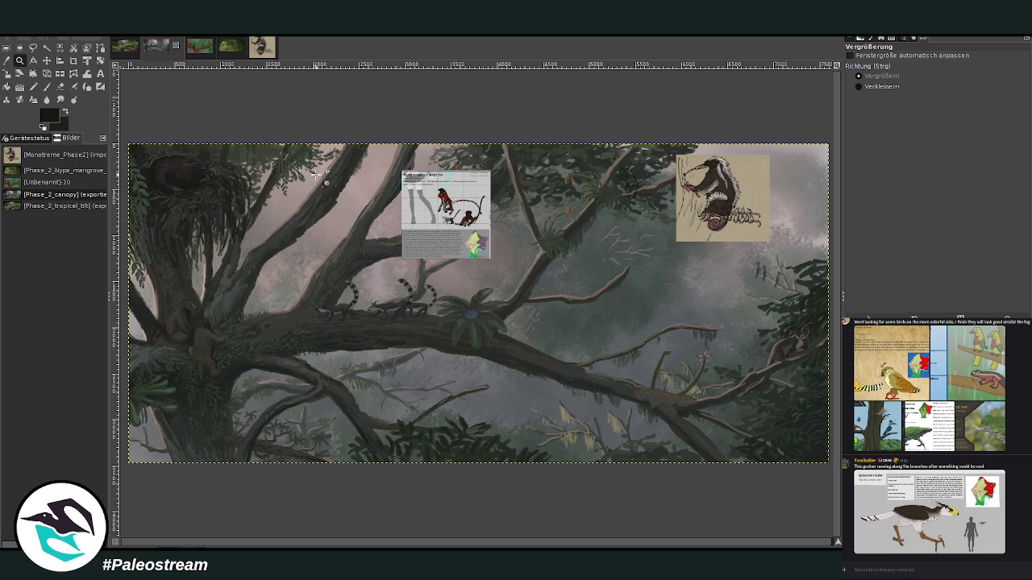
left_click_drag(567, 133, 748, 271)
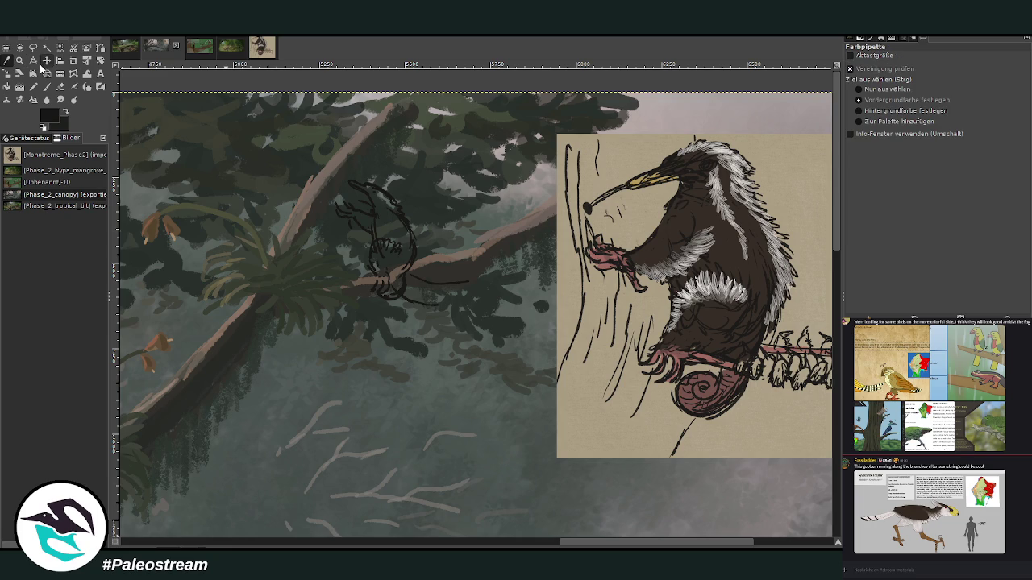
- Move the anteater reference up-left and scale it down to about 760×709
key("m")
left_click_drag(611, 305, 524, 280)
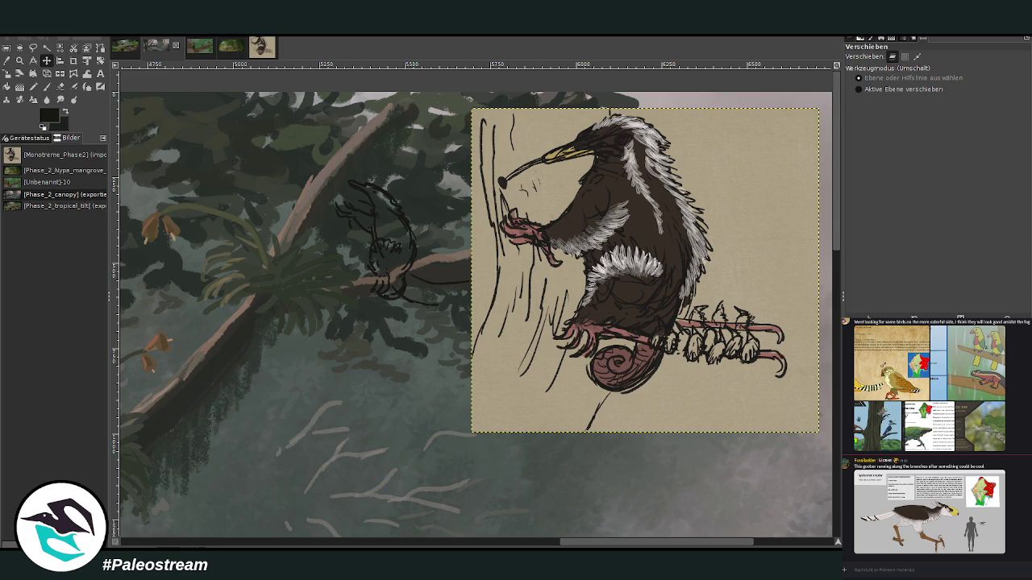
left_click(7, 74)
mouse_move(572, 311)
left_mouse_down()
mouse_move(601, 228)
mouse_move(608, 264)
left_mouse_up()
left_click(795, 144)
key("z")
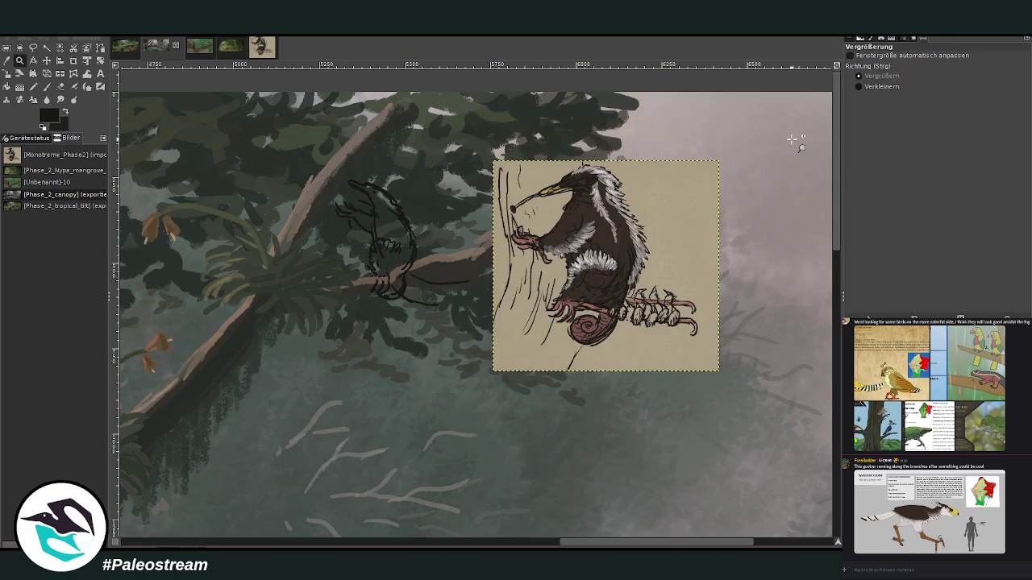
- Zoom in on the reference and branch sketch, then ready the Paintbrush on another layer
left_click_drag(260, 125, 684, 413)
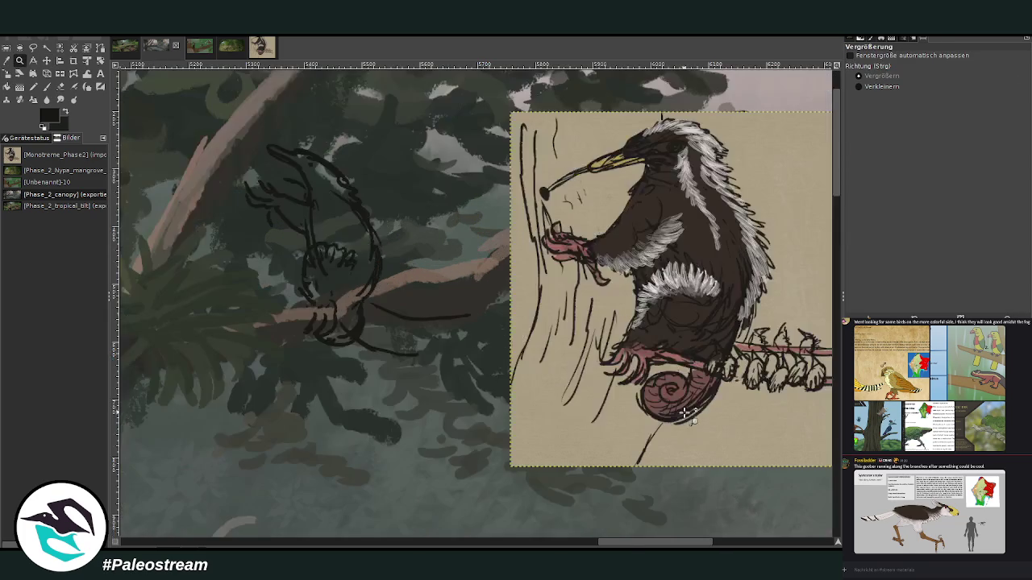
key("Page_Up")
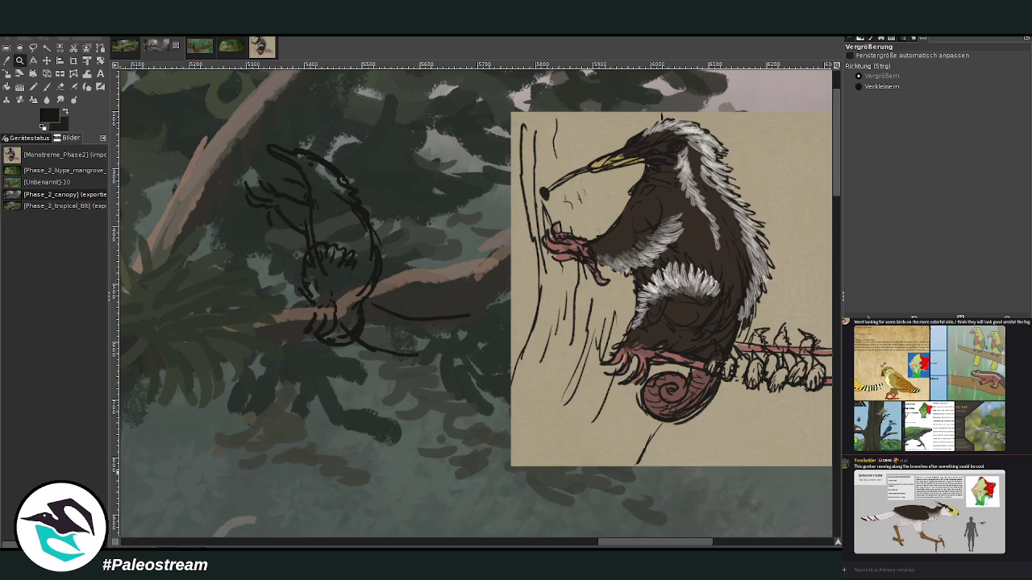
key("o")
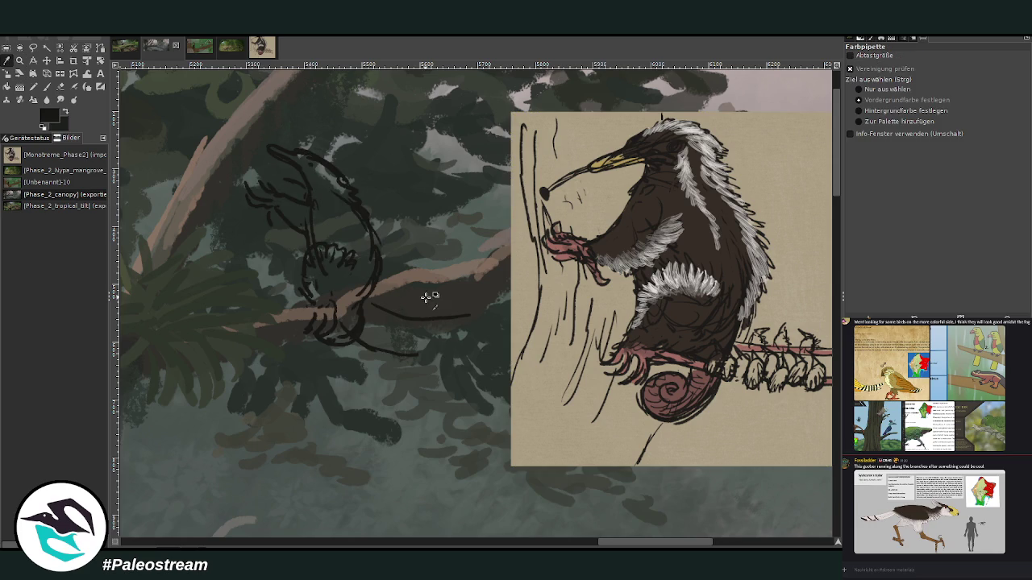
left_click(46, 86)
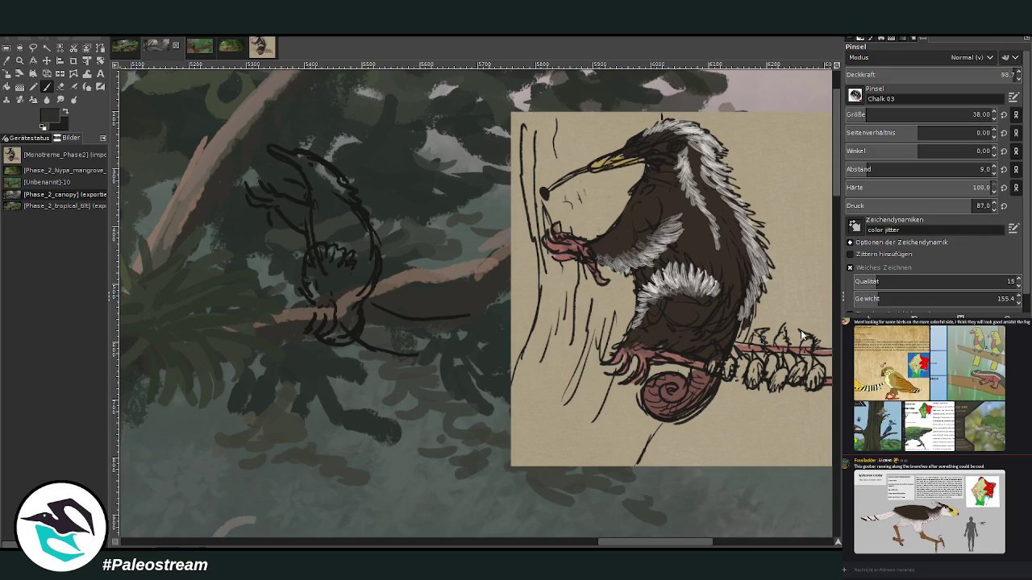
- Fill the creature's body with dark brown and paint a curved eye on its head
scroll(863, 115, "down", 8)
scroll(869, 75, "down", 6)
left_click_drag(368, 282, 315, 207)
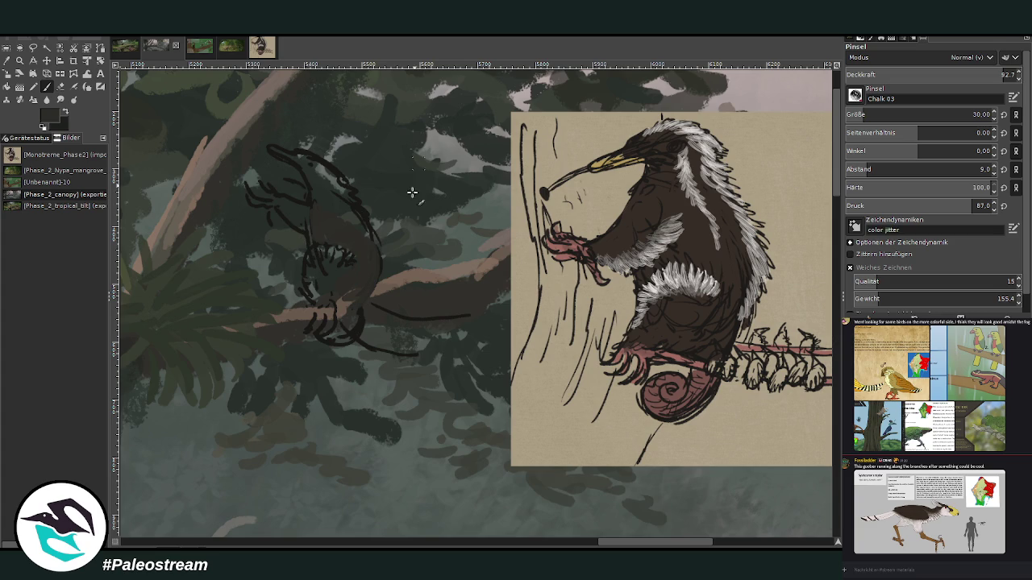
left_click_drag(321, 243, 341, 263)
- Sample a darker branch colour and fill body, head and neck at 74.1, then 65.9 opacity
left_click(800, 349, "ctrl")
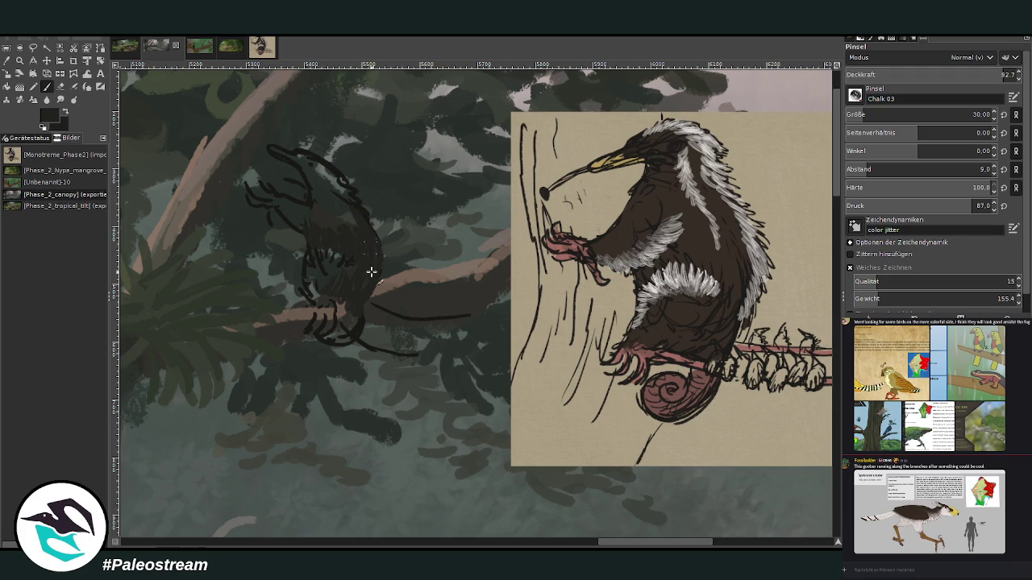
left_click(959, 74)
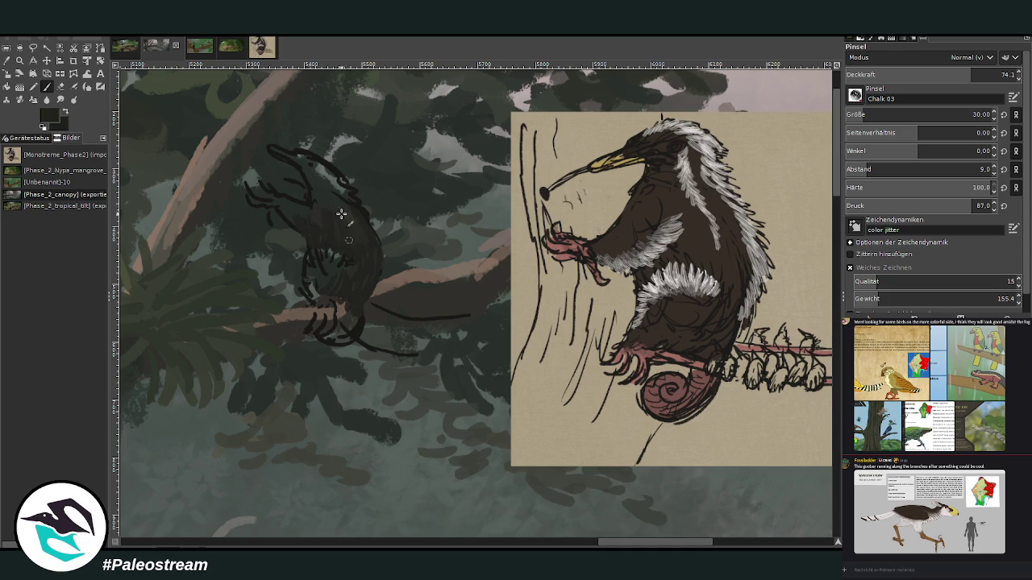
mouse_move(314, 233)
left_mouse_down()
mouse_move(306, 212)
mouse_move(281, 210)
mouse_move(325, 233)
mouse_move(322, 192)
mouse_move(345, 189)
mouse_move(336, 185)
left_mouse_up()
left_click_drag(372, 244, 376, 260)
left_click_drag(320, 211, 343, 179)
left_click(960, 74)
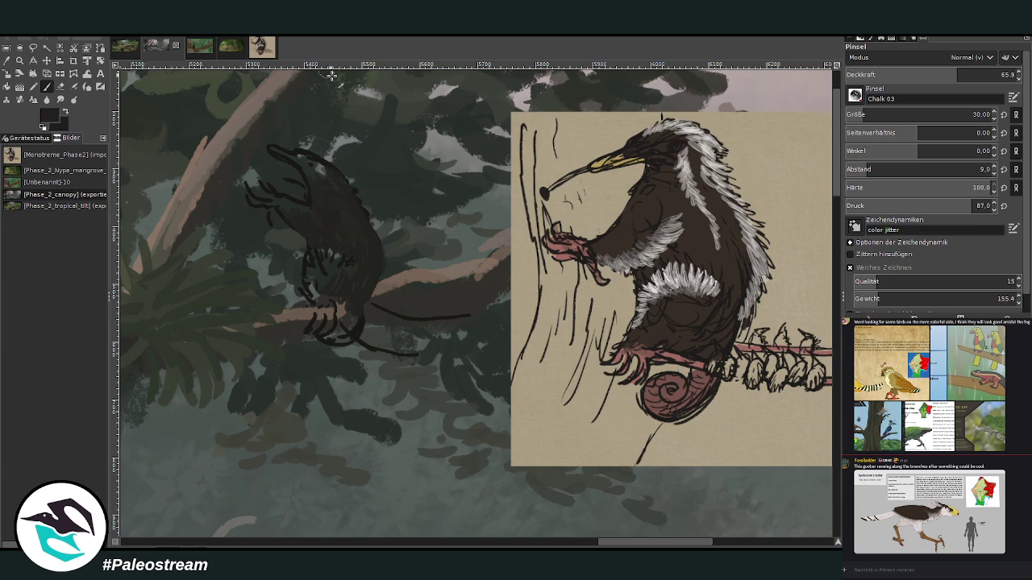
mouse_move(316, 179)
left_mouse_down()
mouse_move(311, 170)
mouse_move(340, 210)
mouse_move(311, 269)
left_mouse_up()
- Pick a lighter colour at 85.2 opacity and test it with small dabs in the mist below
left_click(798, 343, "ctrl")
left_click(990, 74)
scroll(919, 115, "up", 3)
left_click(386, 474)
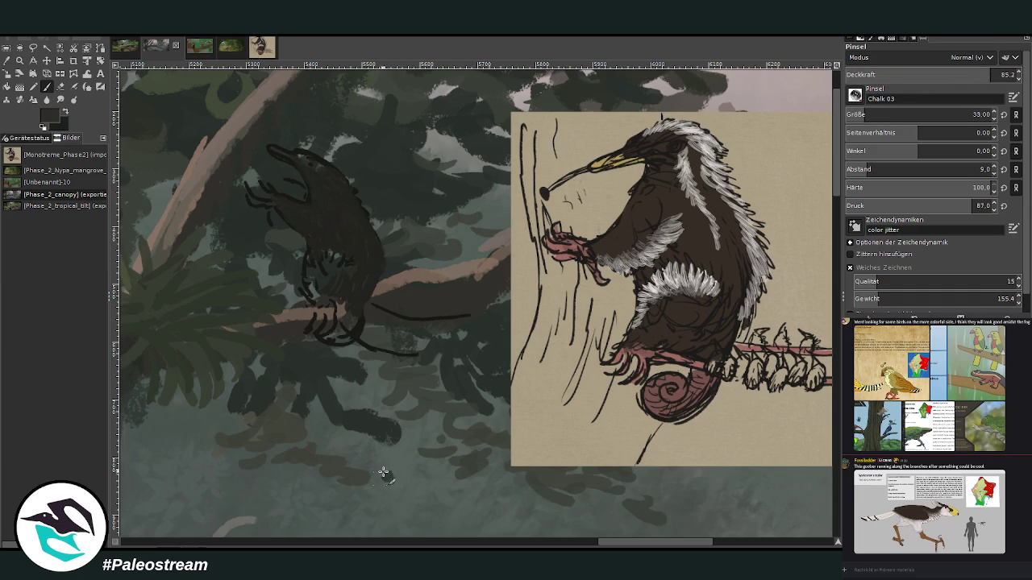
left_click_drag(387, 472, 373, 515)
left_click(356, 531)
scroll(834, 500, "down", 5)
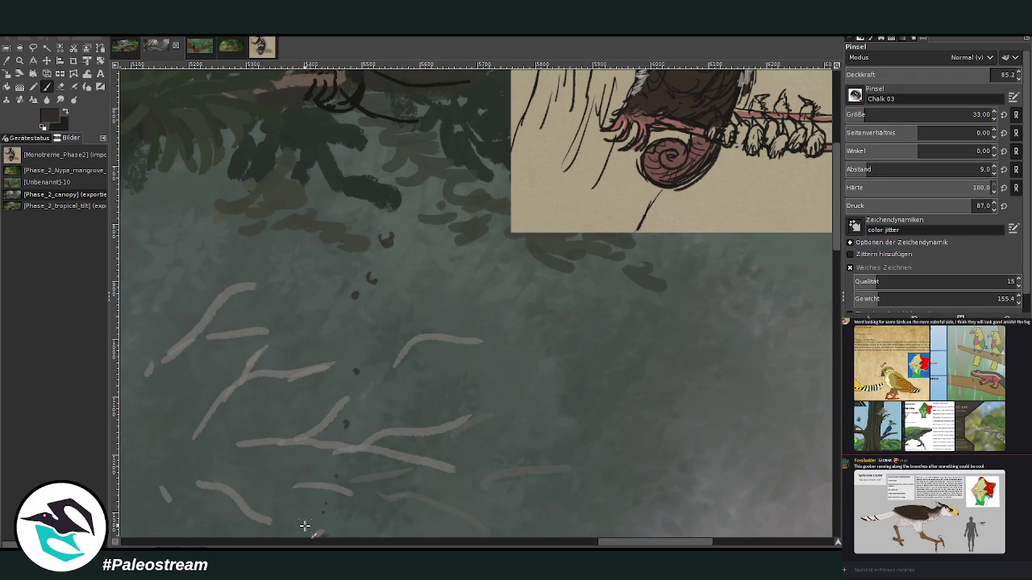
- Zoom in on the blocked-in creature and reference head, pan right, and reselect the Paintbrush
scroll(305, 526, "down", 4, "ctrl")
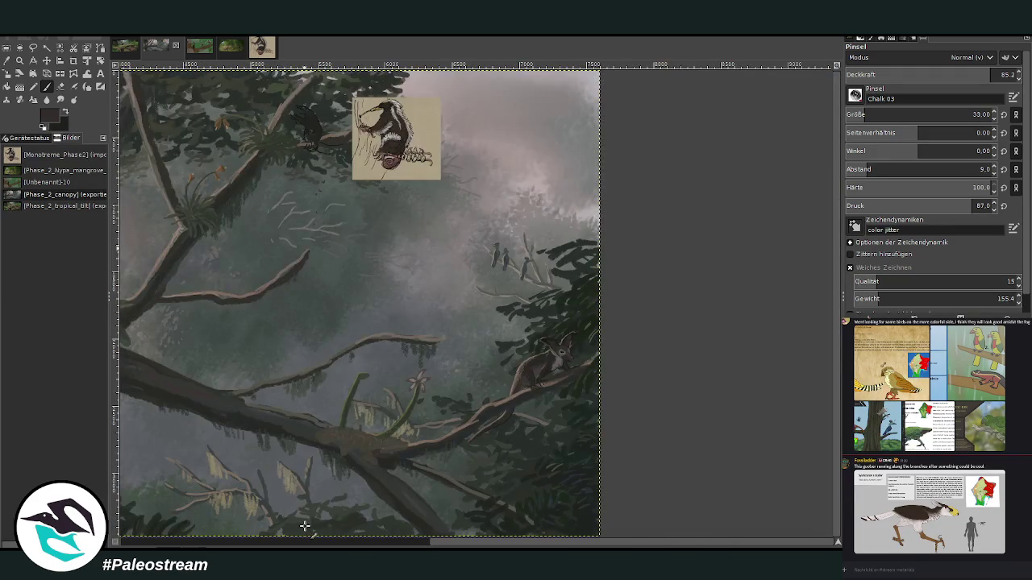
left_click(20, 60)
left_click_drag(397, 313, 395, 323)
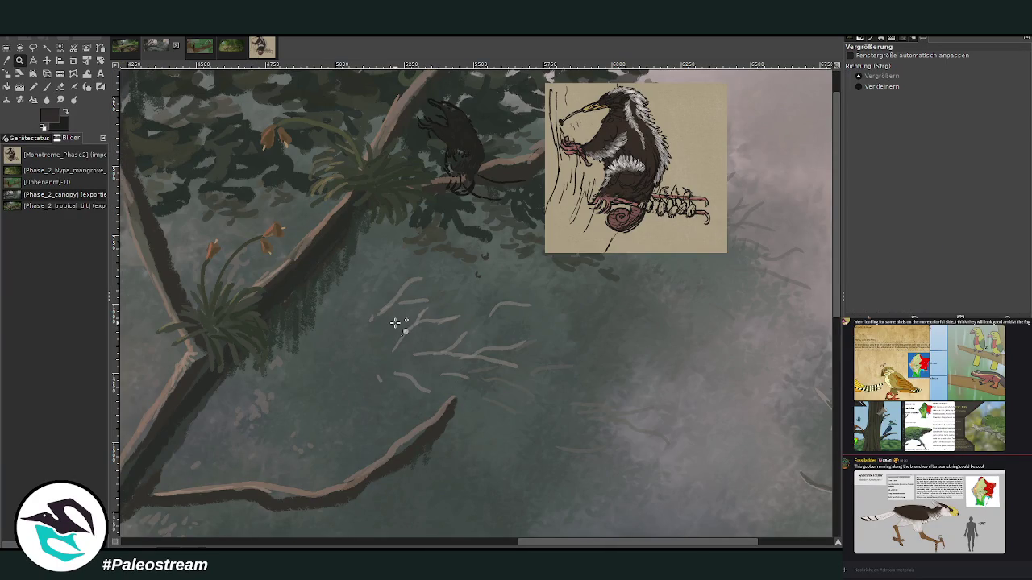
key("ctrl")
left_click_drag(389, 87, 594, 264)
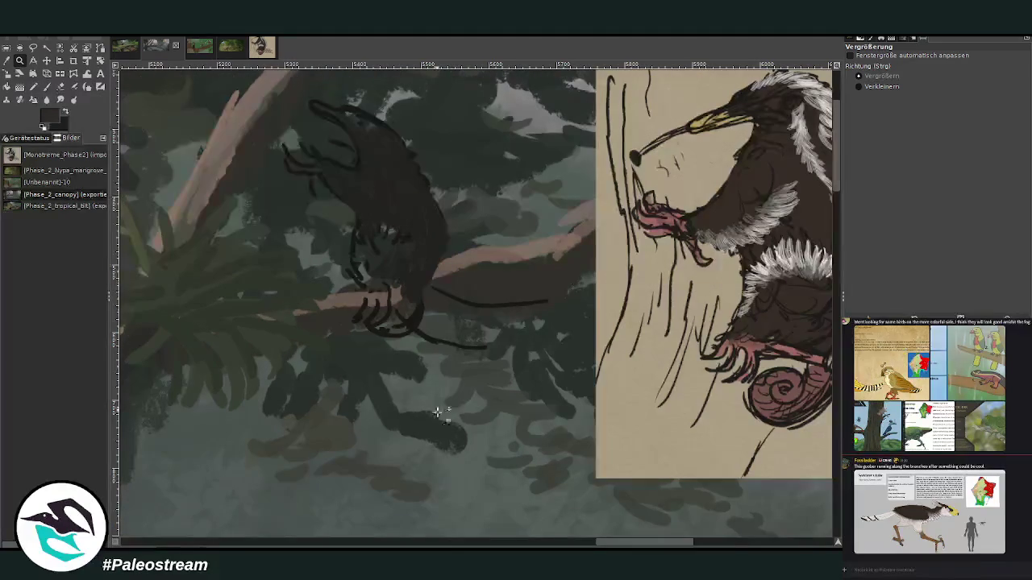
scroll(476, 298, "right", 4)
scroll(475, 298, "right", 5)
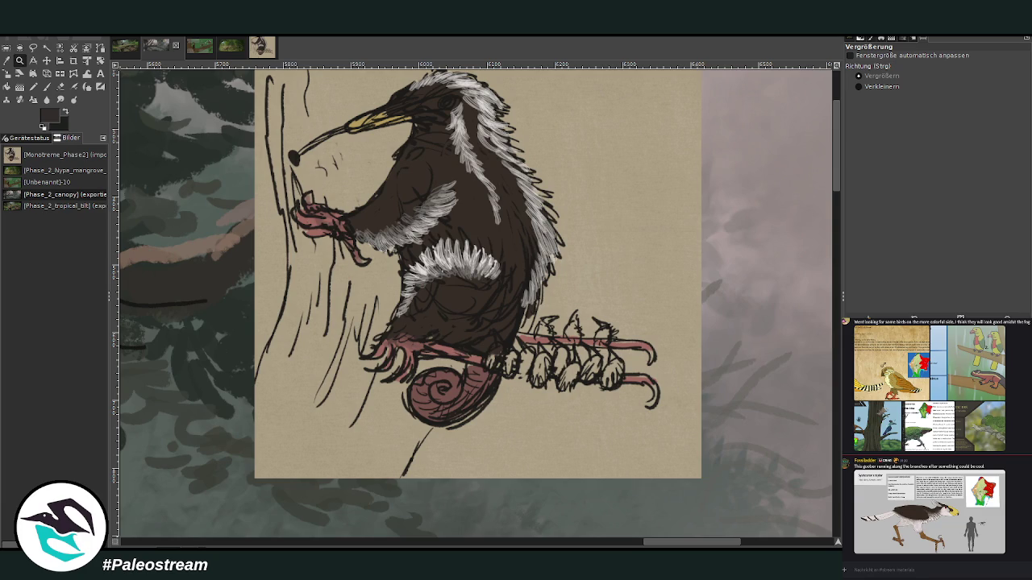
left_click_drag(698, 541, 615, 545)
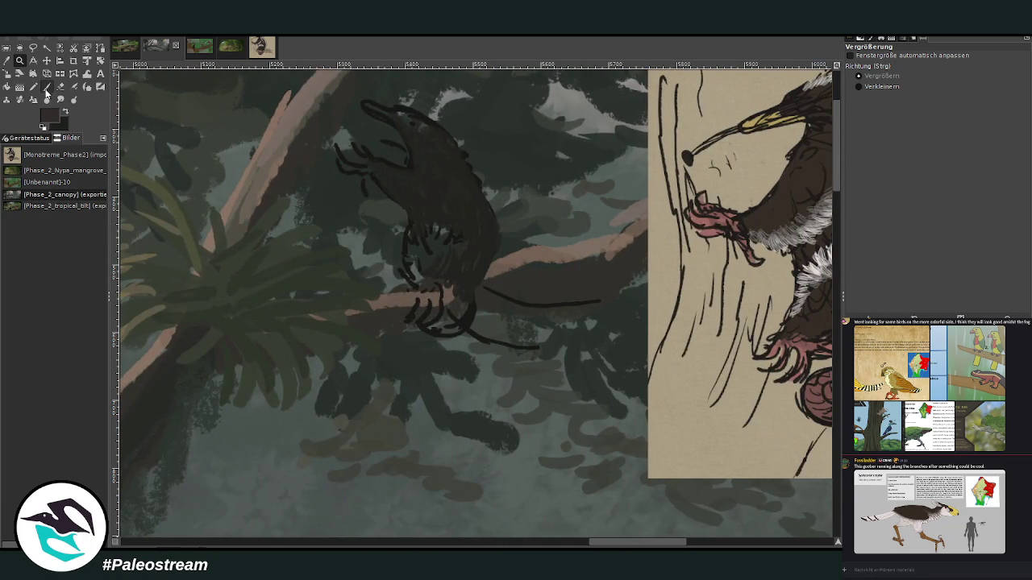
left_click(47, 89)
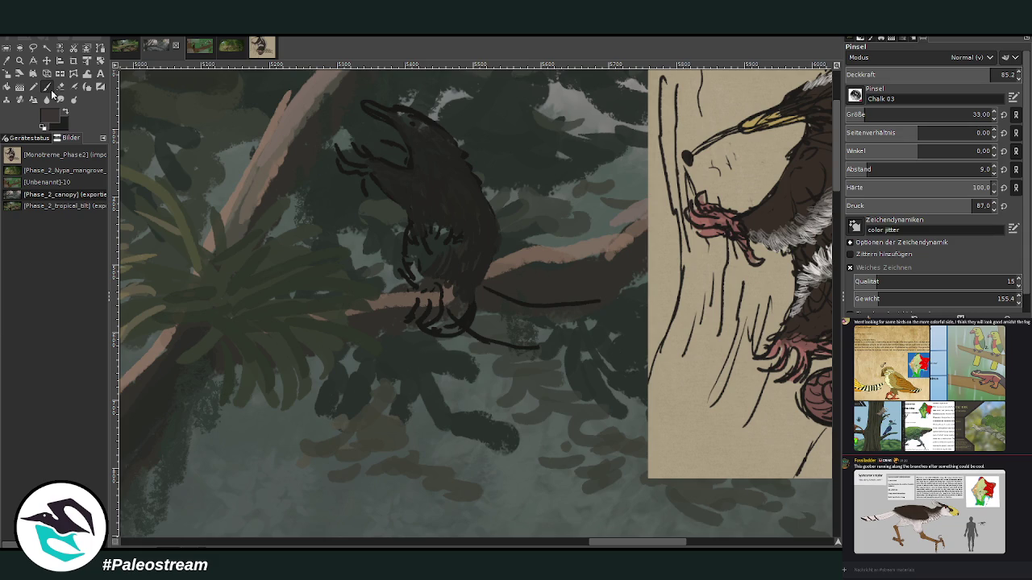
- Stroke over the curved tail line under the creature, then deepen its lower body and legs
left_click_drag(540, 349, 462, 325)
left_click_drag(524, 336, 456, 322)
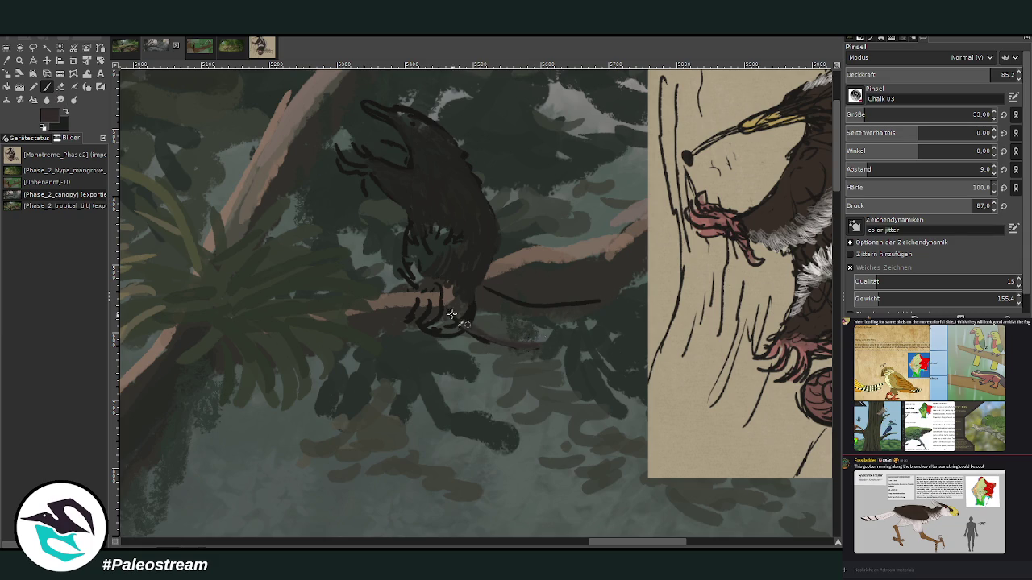
mouse_move(601, 300)
left_mouse_down()
mouse_move(538, 304)
mouse_move(482, 284)
left_mouse_up()
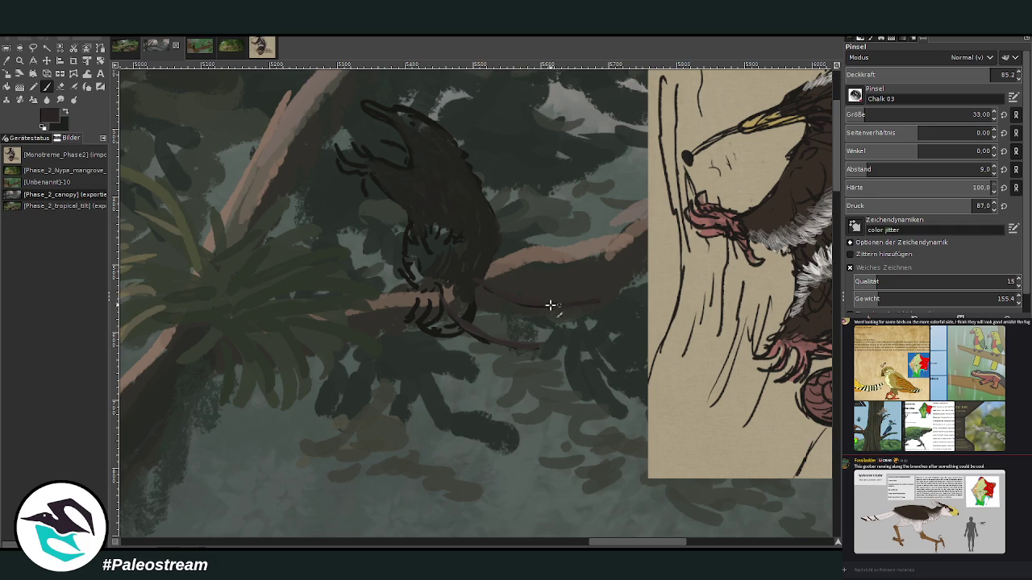
left_click_drag(490, 315, 490, 341)
mouse_move(468, 318)
left_mouse_down()
mouse_move(438, 323)
mouse_move(452, 336)
mouse_move(439, 322)
mouse_move(453, 324)
mouse_move(422, 297)
mouse_move(422, 311)
mouse_move(433, 302)
mouse_move(428, 287)
mouse_move(424, 299)
mouse_move(470, 316)
mouse_move(466, 279)
left_mouse_up()
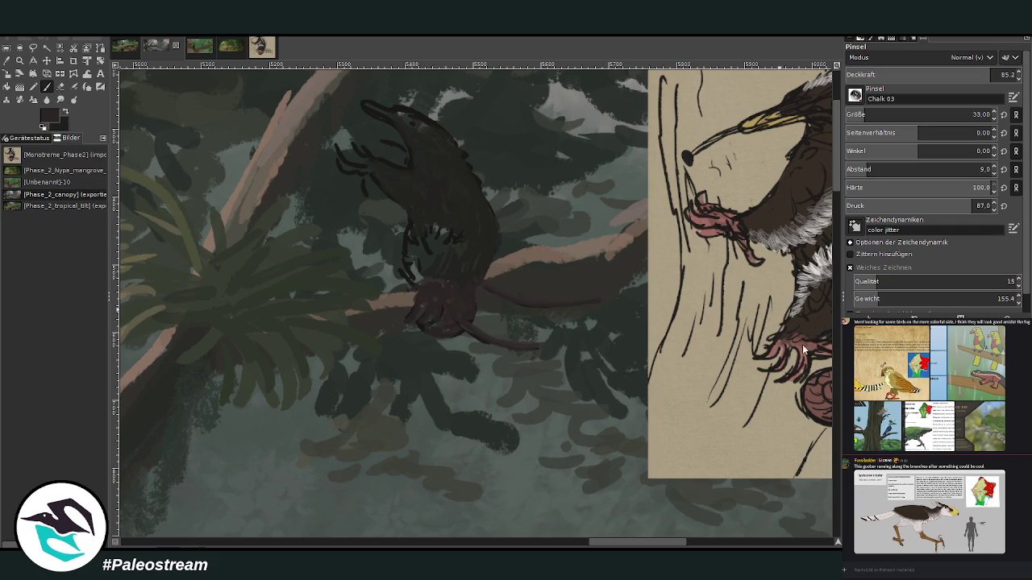
mouse_move(466, 285)
left_mouse_down()
mouse_move(470, 304)
mouse_move(465, 272)
mouse_move(438, 281)
left_mouse_up()
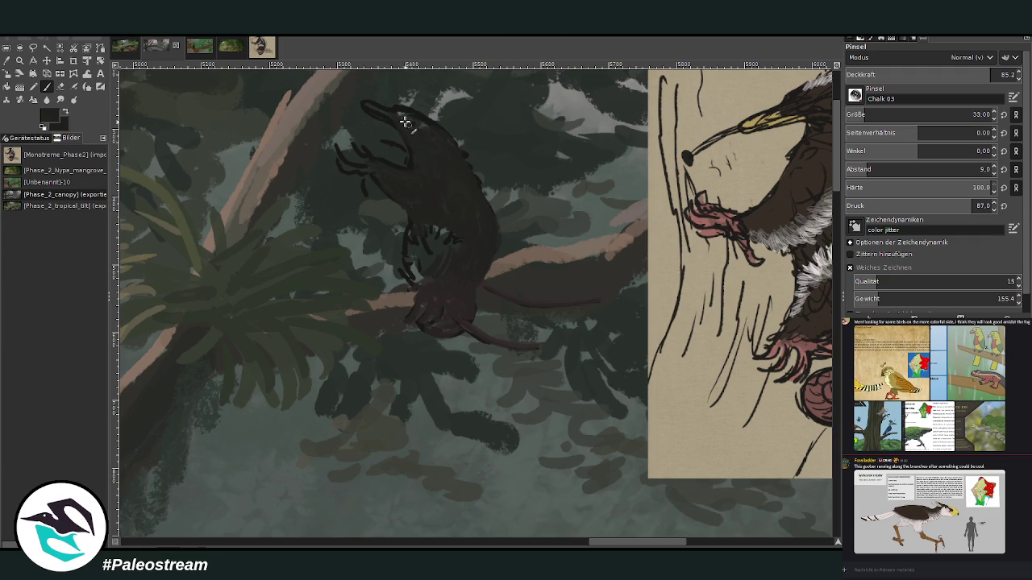
- Erase the light specks on the creature's head and sample grey from its fur
key("shift+e")
left_click_drag(405, 102, 426, 112)
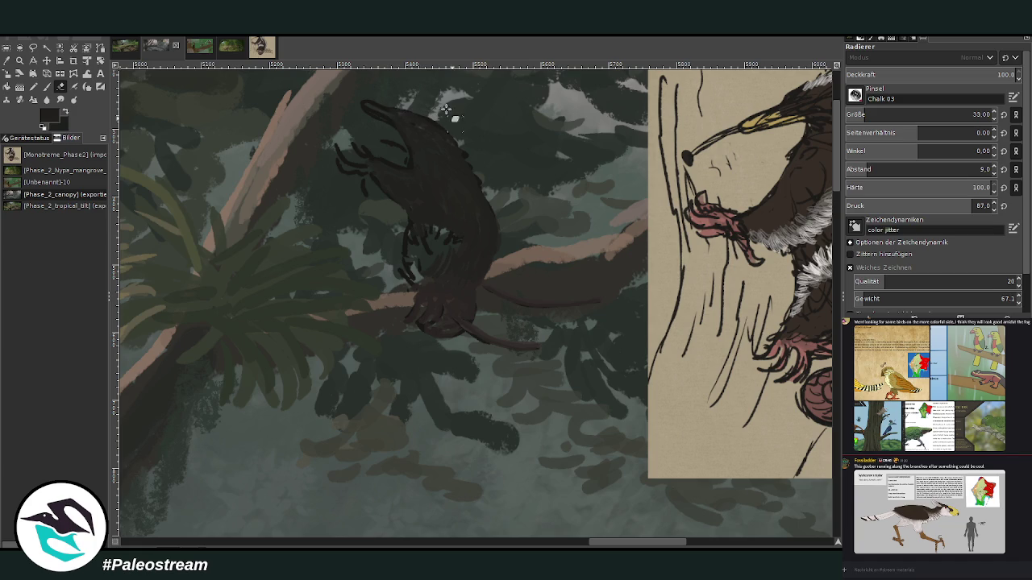
left_click(7, 61)
left_click(797, 327)
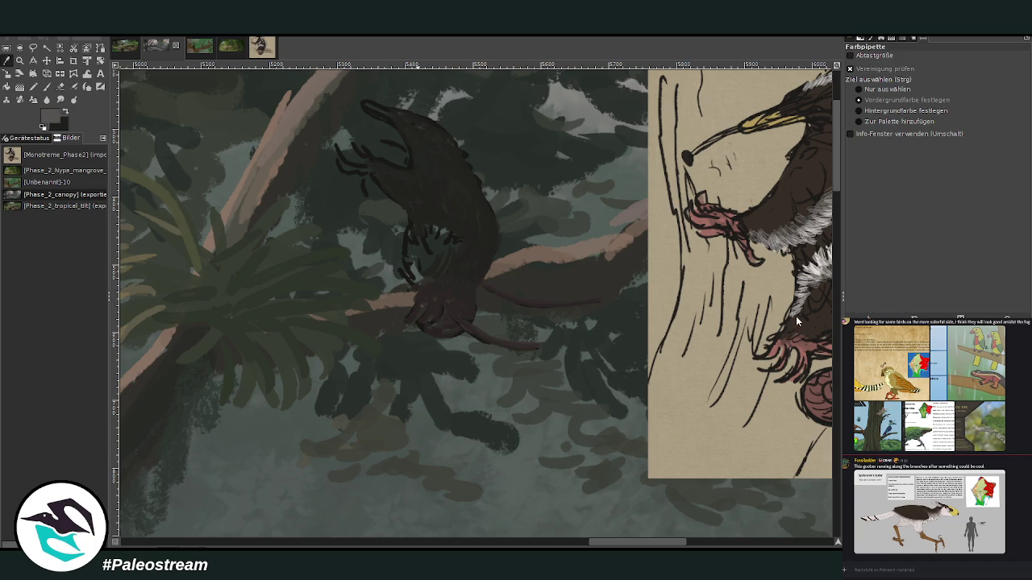
- Paint light grey marks on the creature's body
left_click(47, 87)
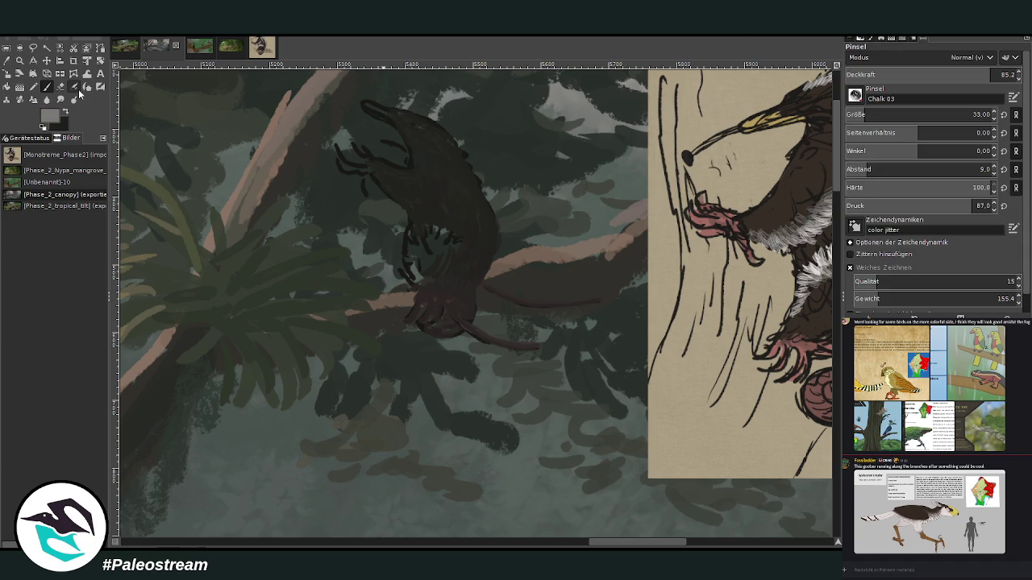
left_click_drag(444, 232, 435, 233)
key("period")
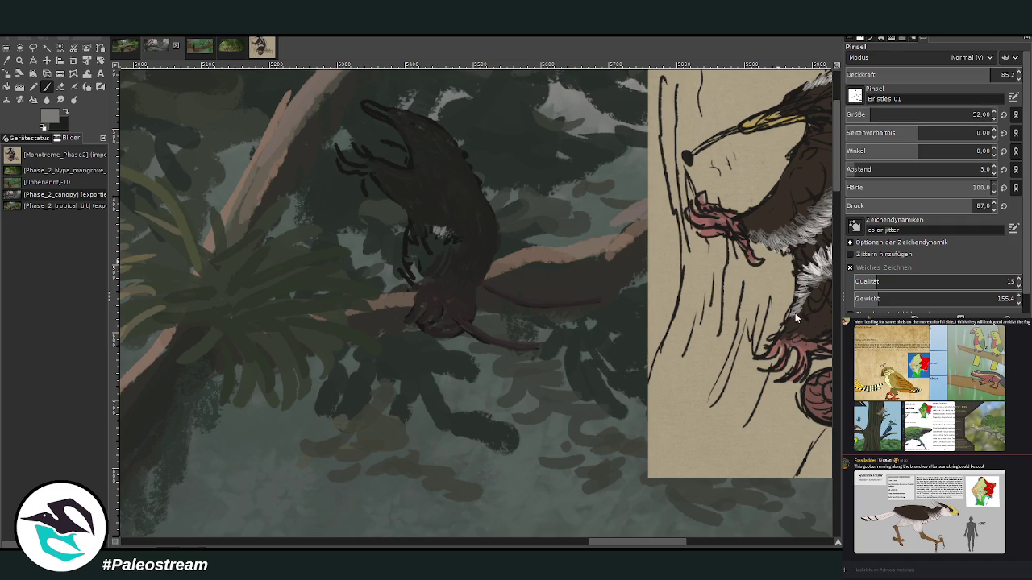
- Paint light grey bristly fur on the creature's chest and neck
mouse_move(432, 233)
left_mouse_down()
mouse_move(428, 223)
mouse_move(420, 231)
mouse_move(443, 229)
mouse_move(410, 233)
left_mouse_up()
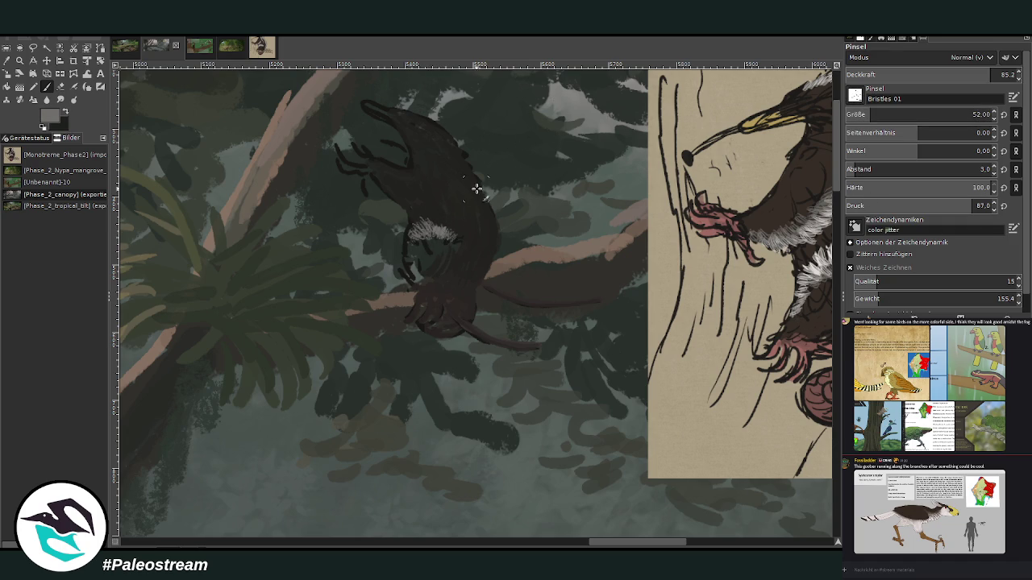
left_click_drag(409, 199, 371, 179)
mouse_move(412, 246)
left_mouse_down()
mouse_move(410, 266)
mouse_move(414, 235)
mouse_move(449, 237)
left_mouse_up()
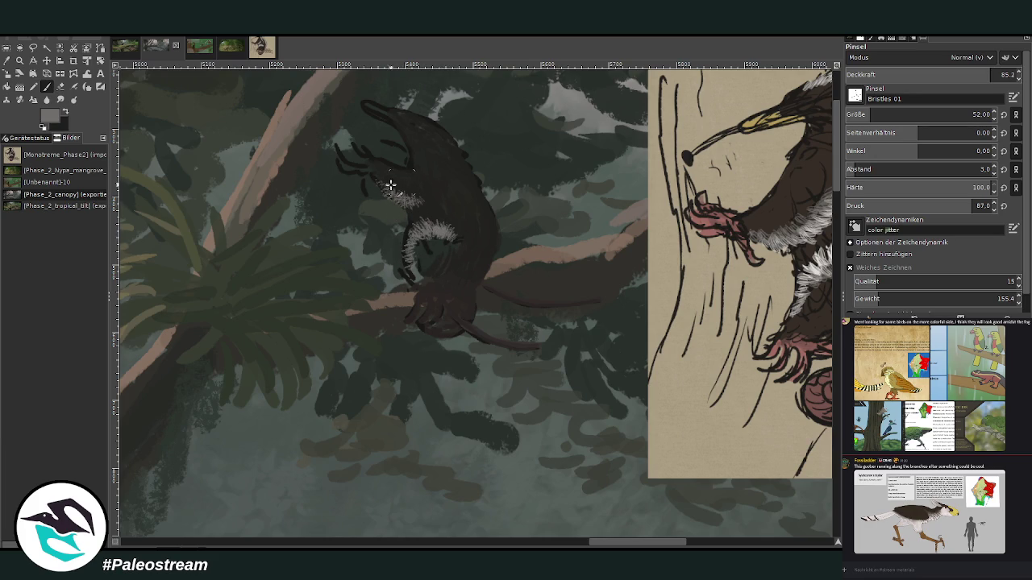
left_click(797, 327, "ctrl")
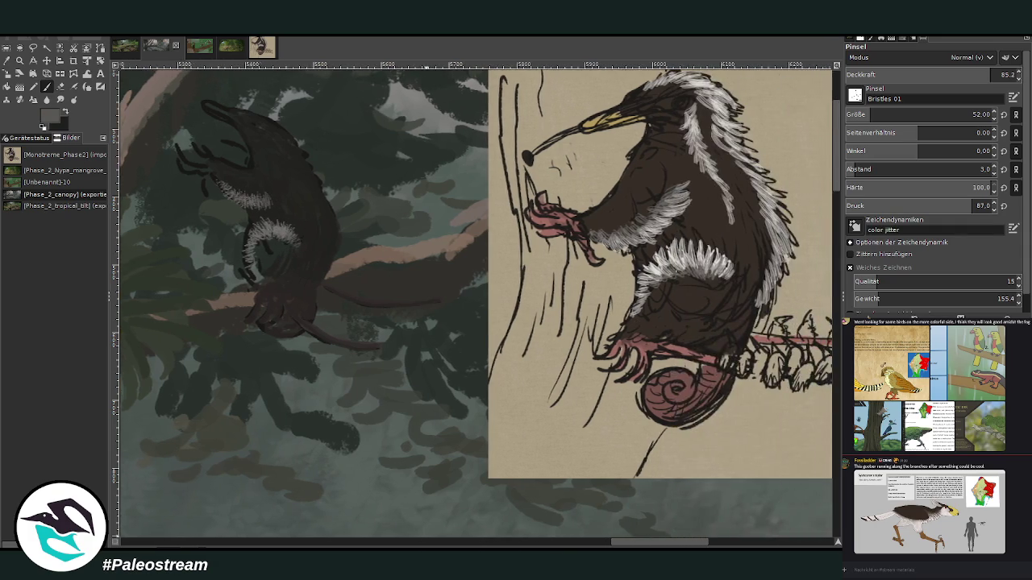
left_click_drag(602, 546, 590, 546)
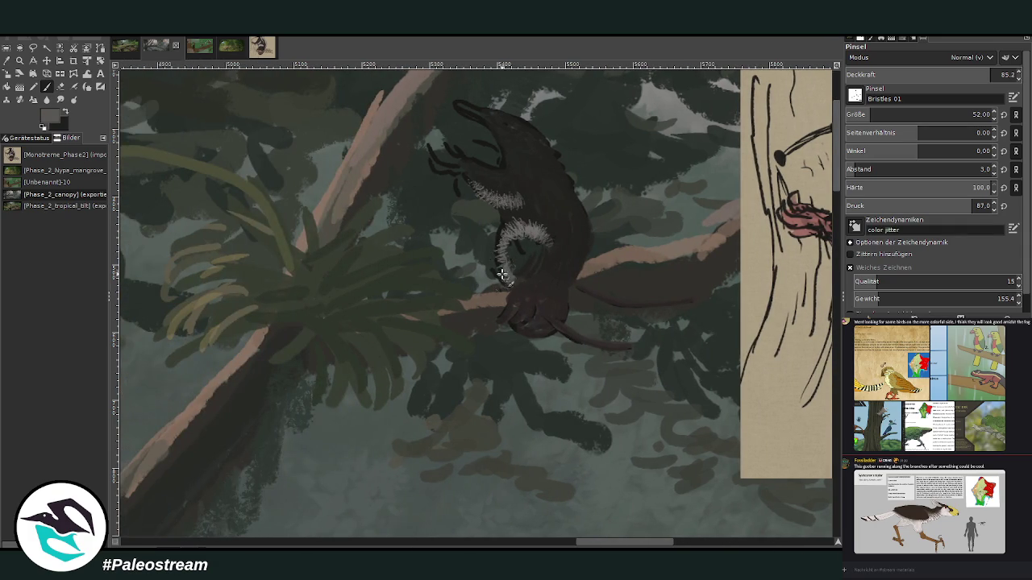
- At brush size 41 and opacity 94, paint white fur along the body edge and back
key("bracketleft")
key("bracketleft")
key("bracketleft")
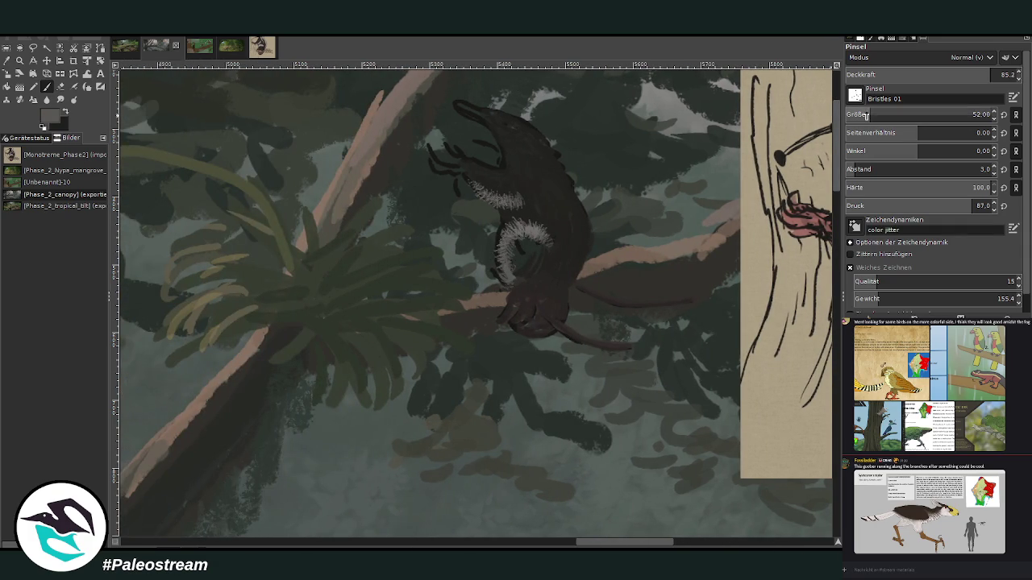
left_click_drag(598, 547, 604, 546)
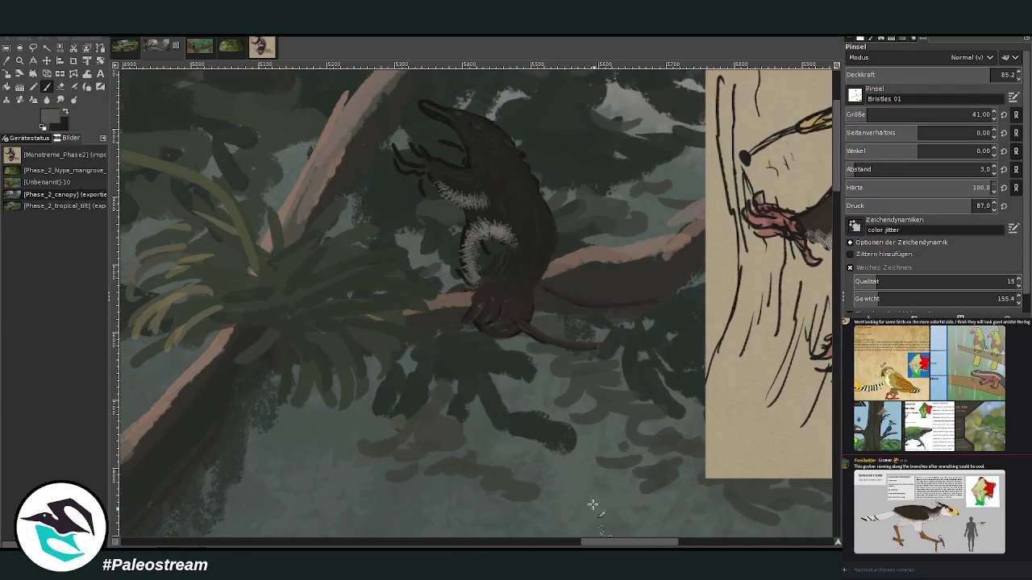
left_click(986, 74)
mouse_move(545, 235)
left_mouse_down()
mouse_move(546, 258)
mouse_move(556, 230)
left_mouse_up()
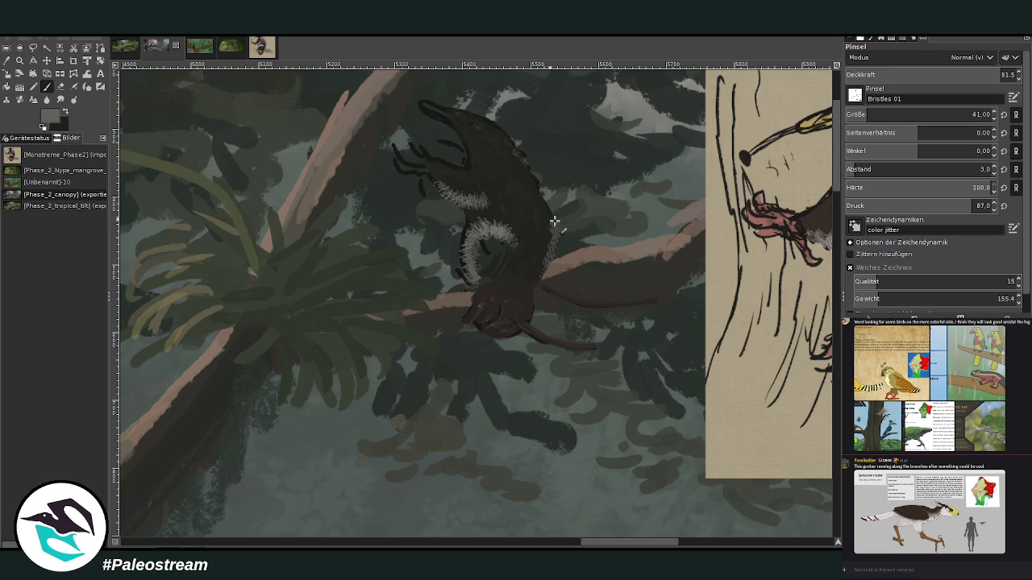
left_click(1004, 74)
left_click_drag(551, 213, 500, 133)
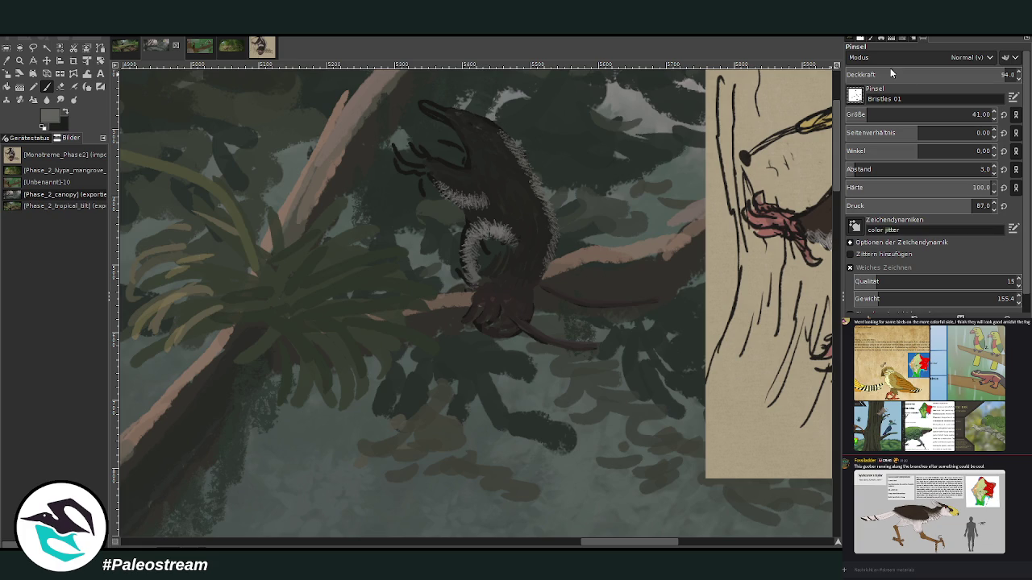
key("period")
key("period")
key("period")
mouse_move(597, 547)
left_mouse_down()
mouse_move(626, 547)
mouse_move(588, 546)
left_mouse_up()
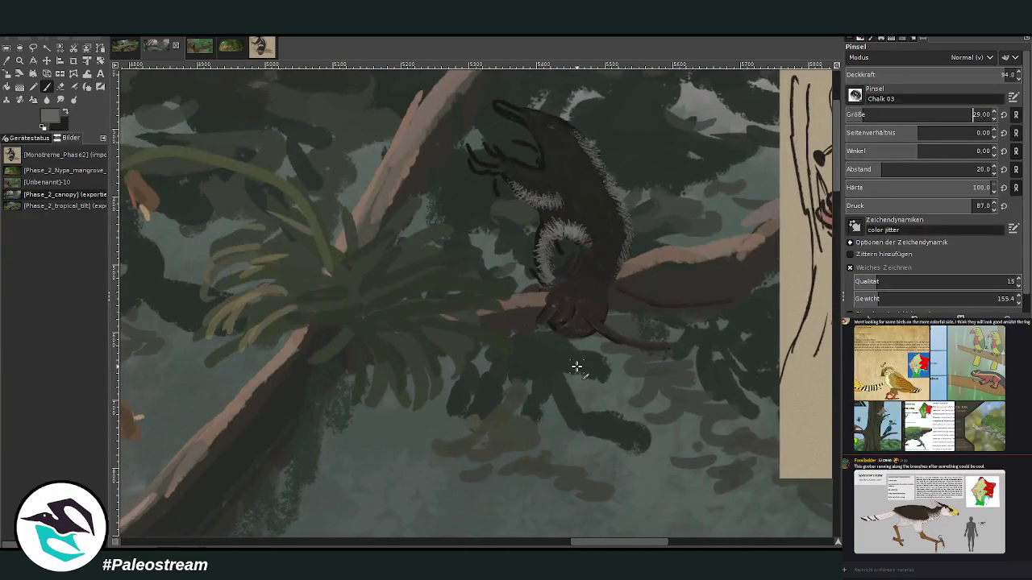
- Paint light fur along the upper back and head with Chalk 03 at size 23
left_click_drag(574, 127, 548, 118)
key("bracketleft")
key("bracketleft")
key("bracketleft")
left_click_drag(580, 139, 489, 104)
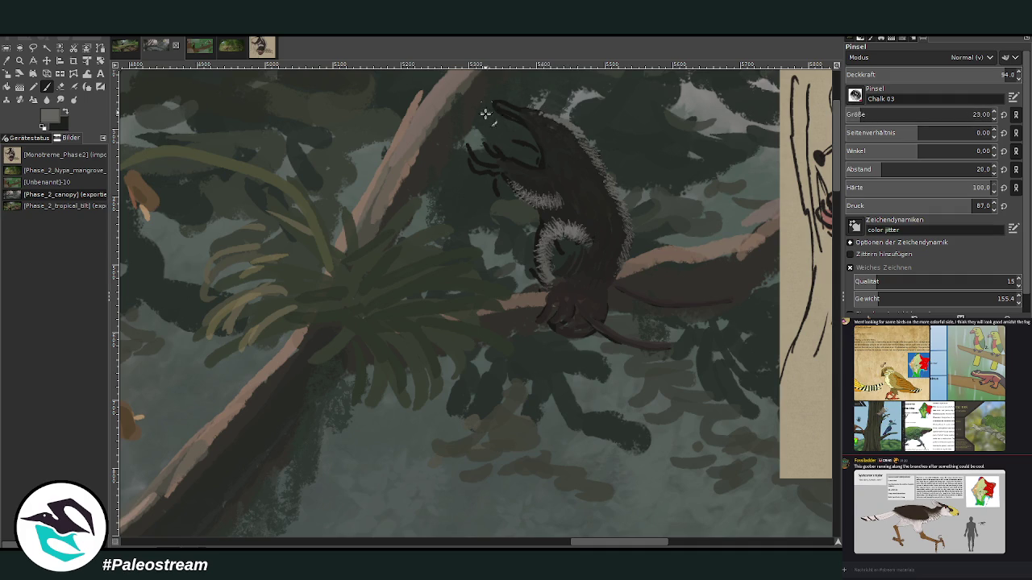
- Repaint the snout tip in darker green-grey and erase stray light marks around it
left_click(805, 325, "ctrl")
mouse_move(530, 107)
left_mouse_down()
mouse_move(520, 121)
mouse_move(491, 102)
mouse_move(509, 103)
left_mouse_up()
left_click(805, 331, "ctrl")
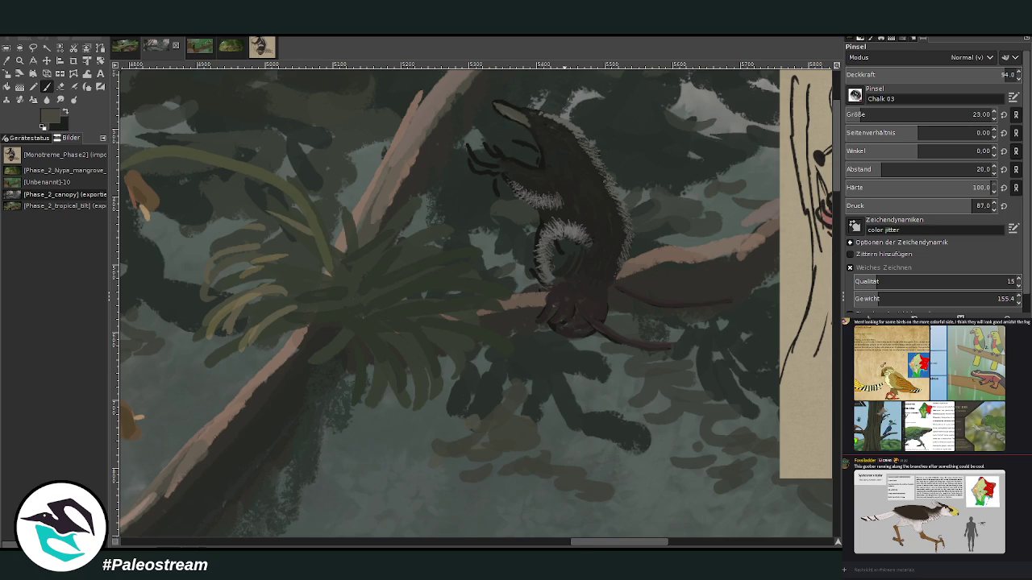
scroll(809, 332, "right", 3)
scroll(810, 333, "left", 1)
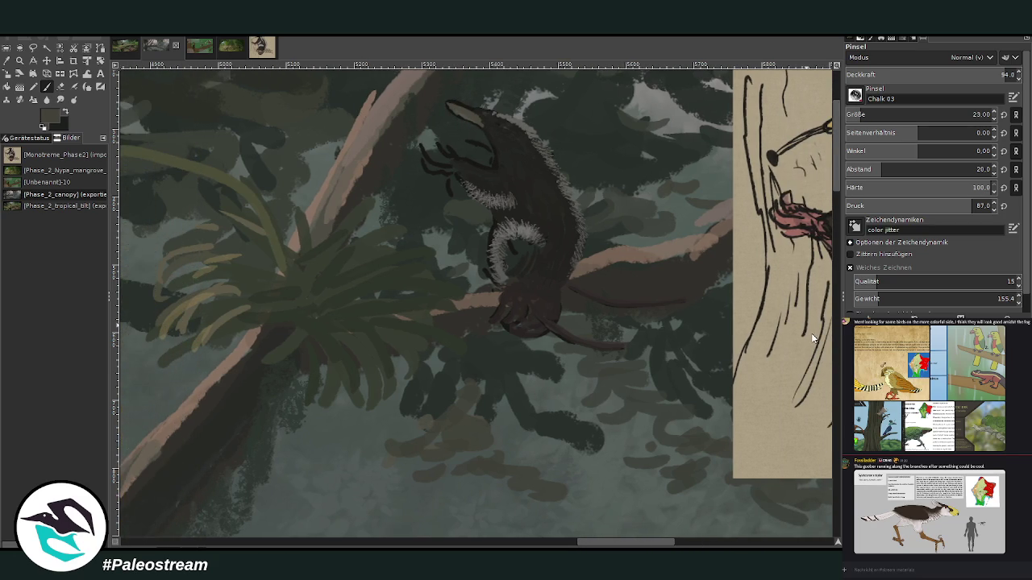
left_click_drag(481, 123, 448, 104)
left_click(61, 86)
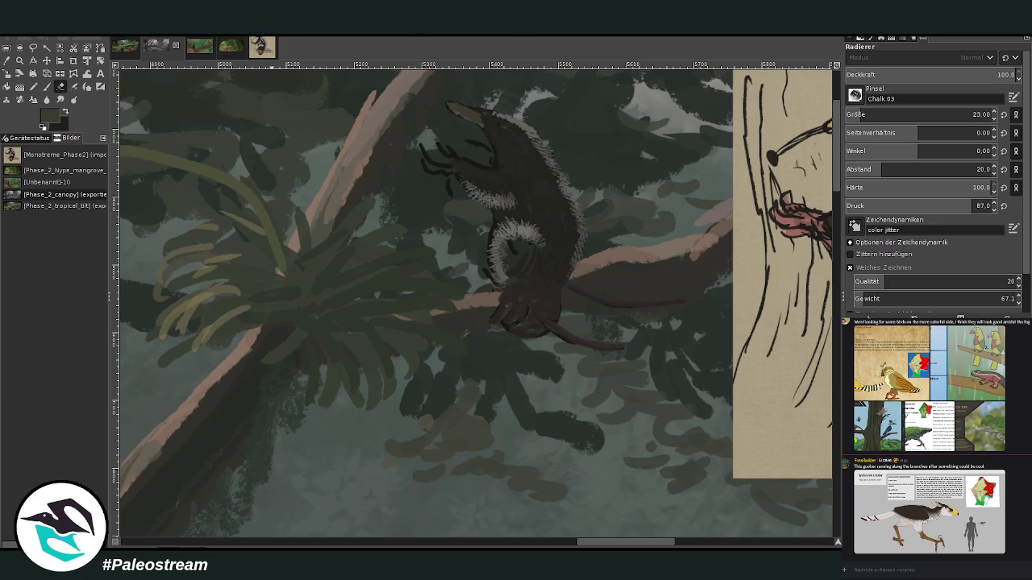
left_click(47, 86)
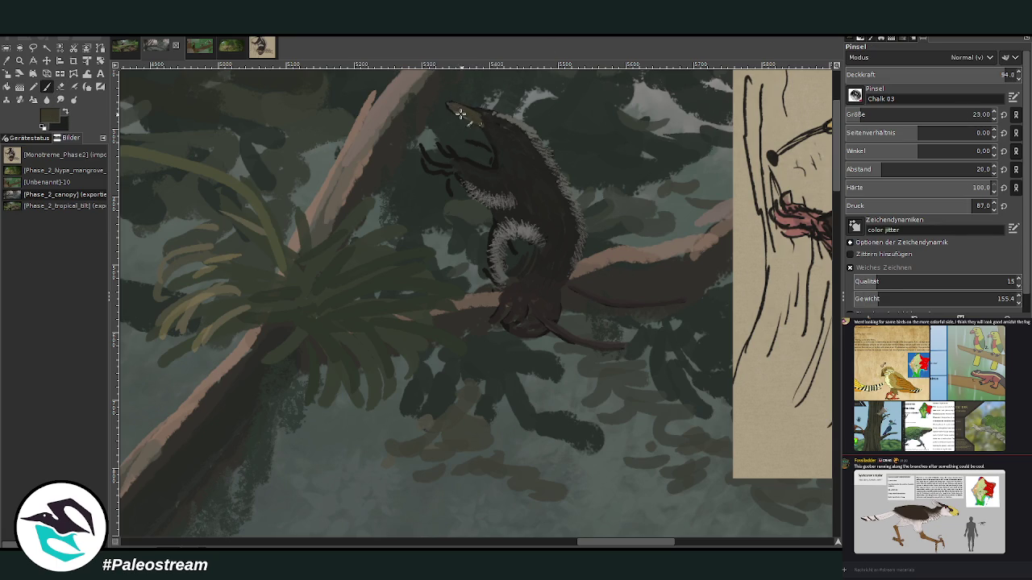
scroll(481, 126, "up", 3)
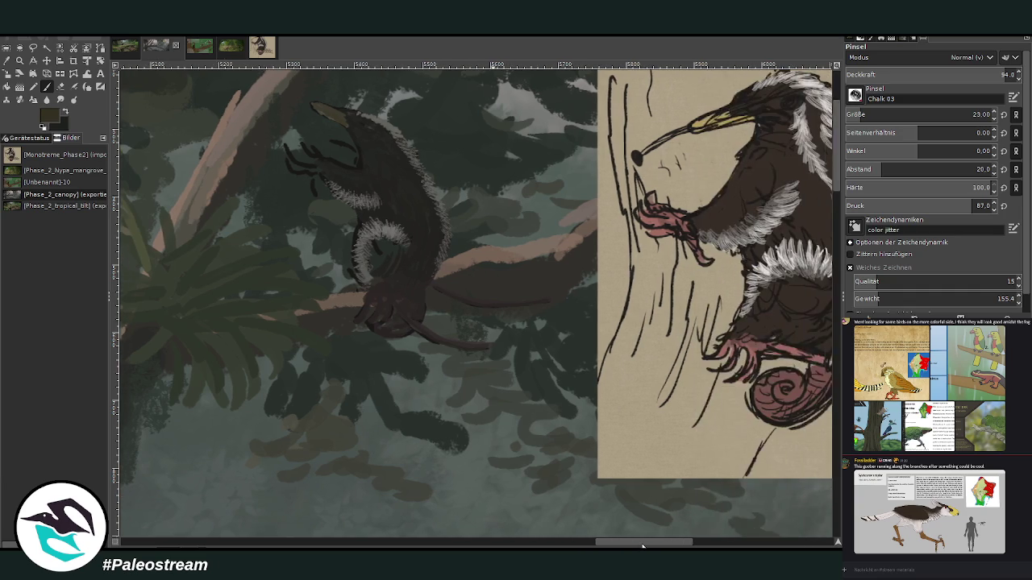
- Erase part of the beak, sample darker colours, and touch up the fur strokes
scroll(481, 126, "down", 3)
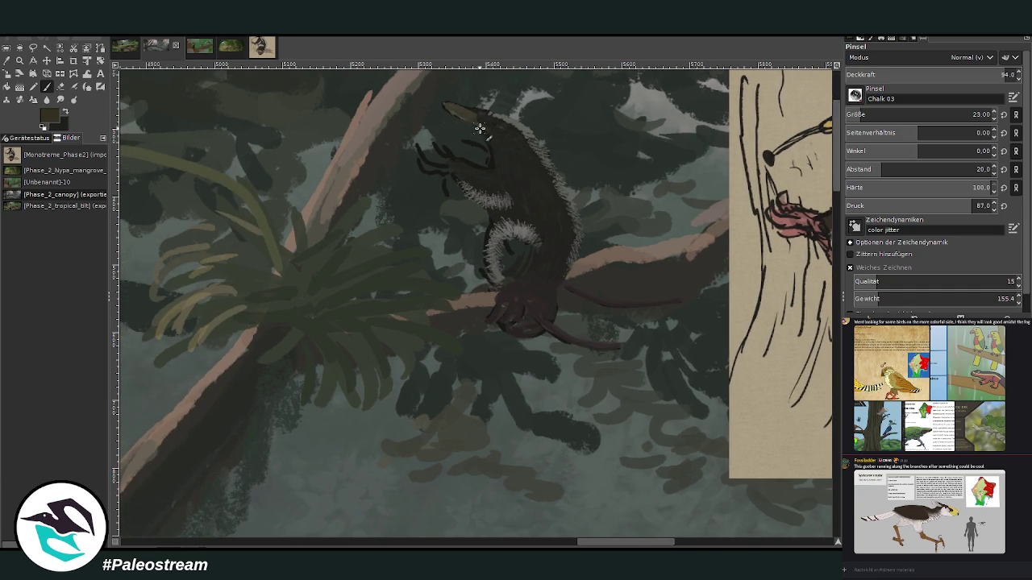
key("shift+e")
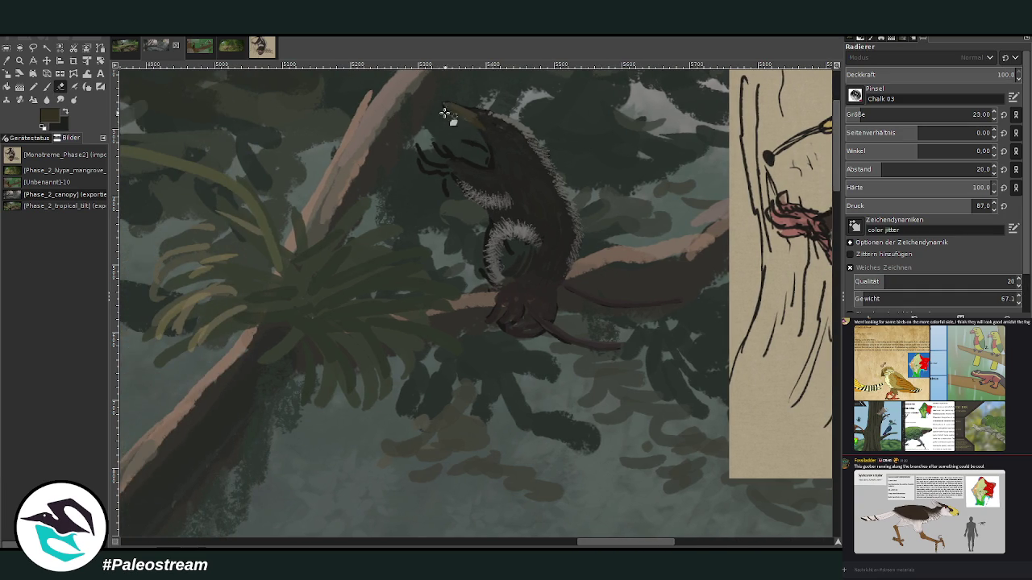
left_click(446, 117)
left_click(8, 61)
left_click(500, 159)
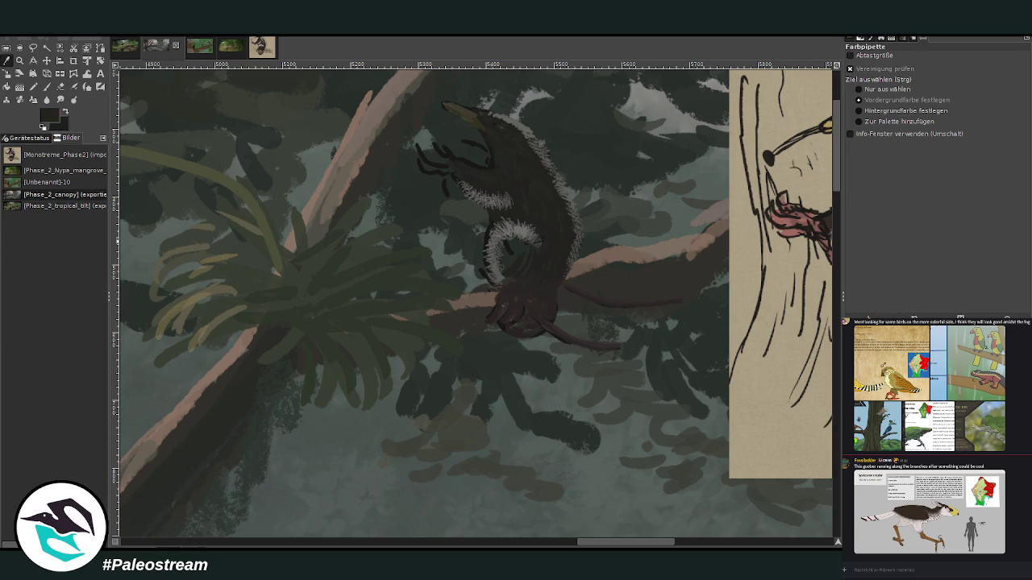
left_click(47, 86)
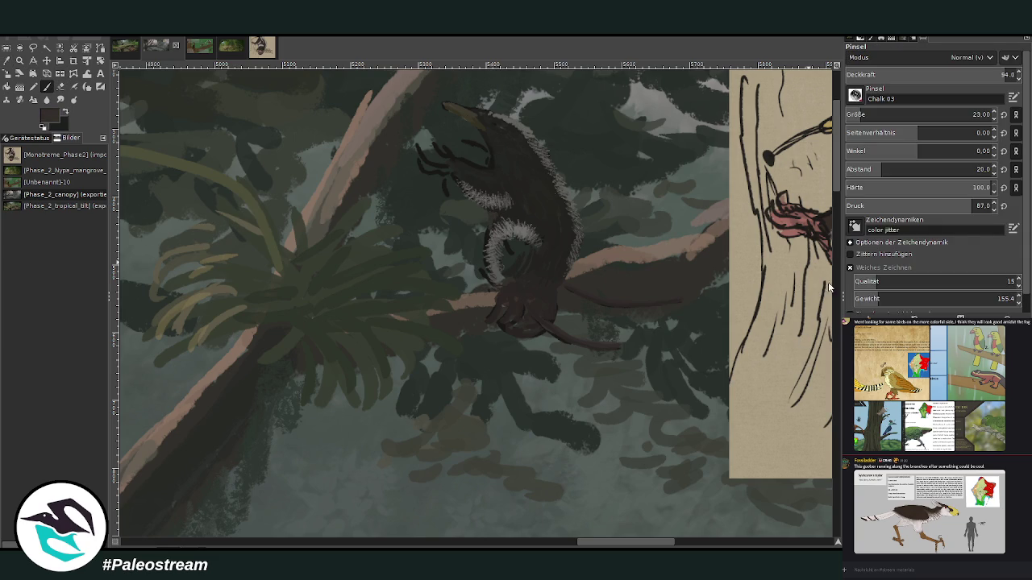
left_click(628, 199, "ctrl")
left_click_drag(497, 202, 499, 219)
- At opacity 58.4, darken the neck and lower body and add a thin branch stroke
left_click(936, 76)
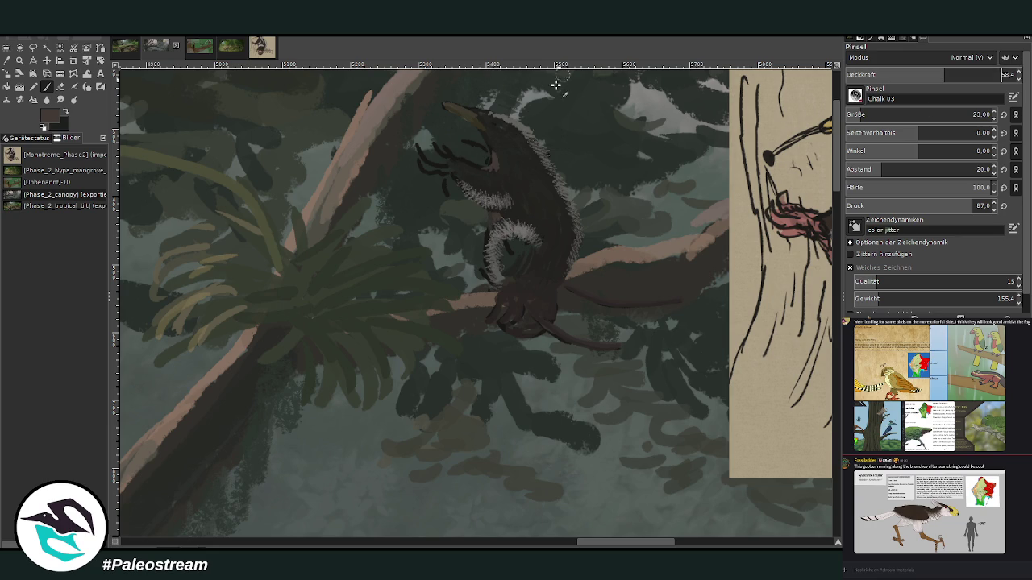
mouse_move(493, 154)
left_mouse_down()
mouse_move(484, 134)
mouse_move(484, 170)
mouse_move(505, 169)
mouse_move(502, 156)
left_mouse_up()
left_click_drag(565, 288, 654, 303)
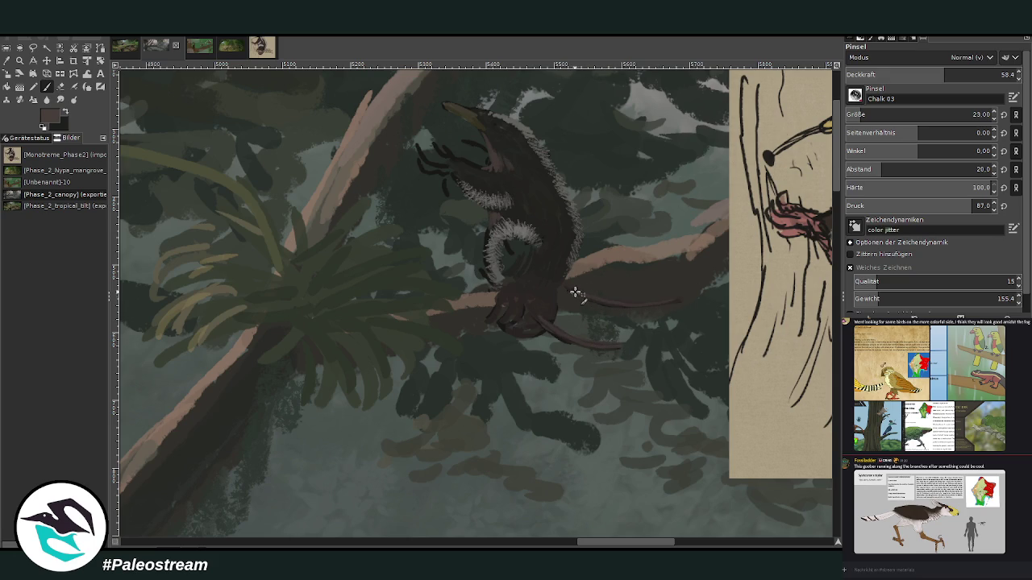
mouse_move(525, 337)
left_mouse_down()
mouse_move(511, 323)
mouse_move(533, 333)
left_mouse_up()
left_click(798, 335, "ctrl")
left_click_drag(503, 312, 499, 322)
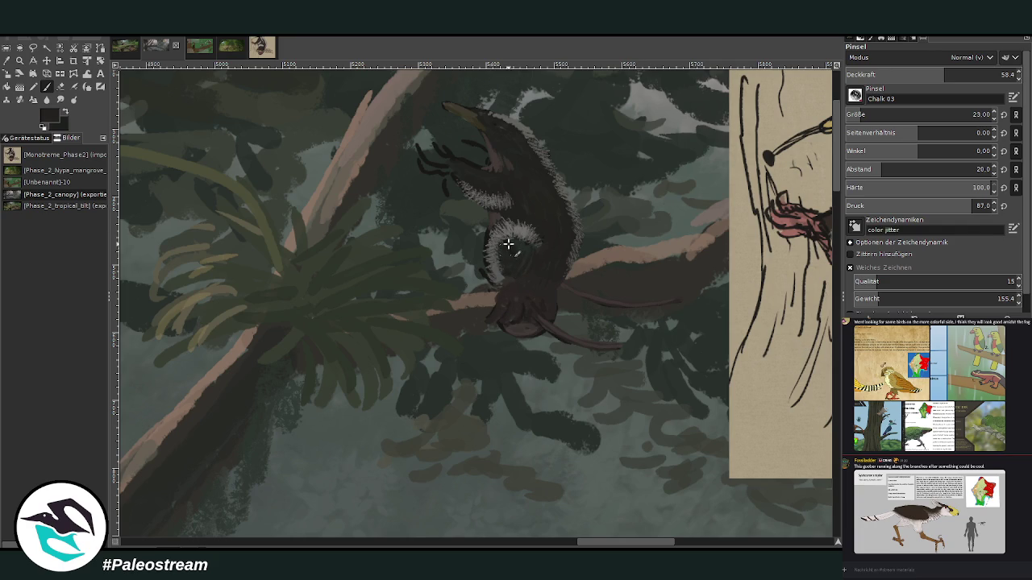
- At opacity 81.7, paint dark strokes over the white body fur, then drop opacity to 59.6
left_click_drag(967, 74, 990, 50)
mouse_move(518, 278)
left_mouse_down()
mouse_move(507, 277)
mouse_move(503, 244)
mouse_move(518, 249)
left_mouse_up()
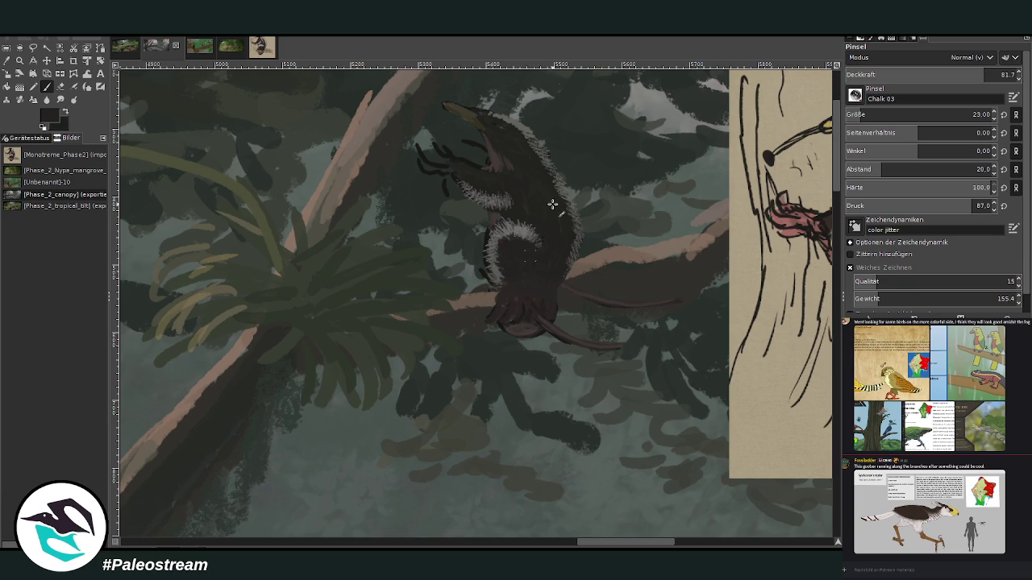
mouse_move(573, 542)
left_mouse_down()
mouse_move(637, 541)
mouse_move(574, 542)
left_mouse_up()
left_click_drag(988, 75, 950, 75)
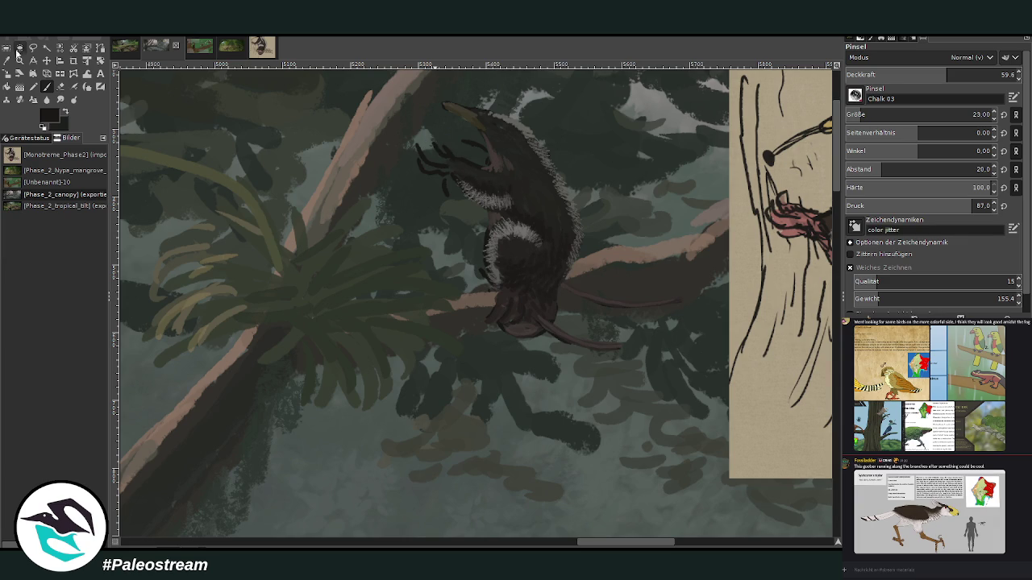
left_click(7, 60)
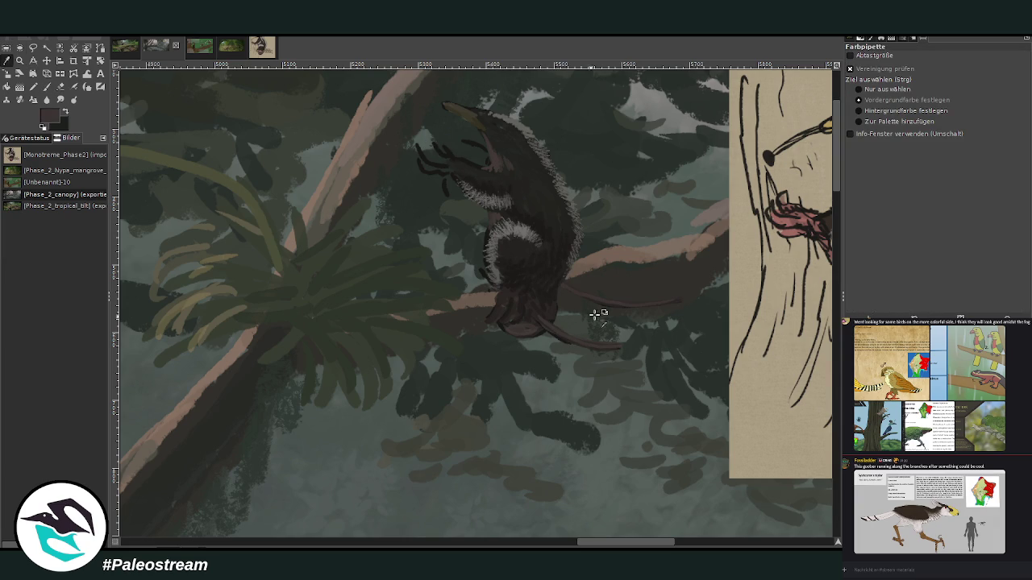
left_click(46, 86)
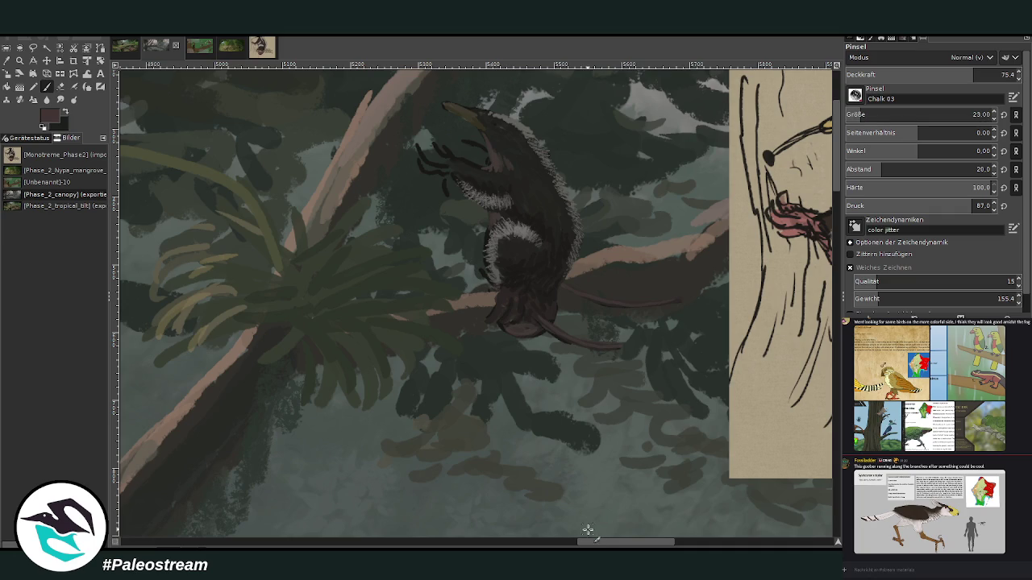
- Add small dark strokes over and below the creature's claws
scroll(588, 528, "right", 3)
scroll(587, 528, "left", 5)
mouse_move(487, 153)
left_mouse_down()
mouse_move(476, 165)
mouse_move(492, 156)
left_mouse_up()
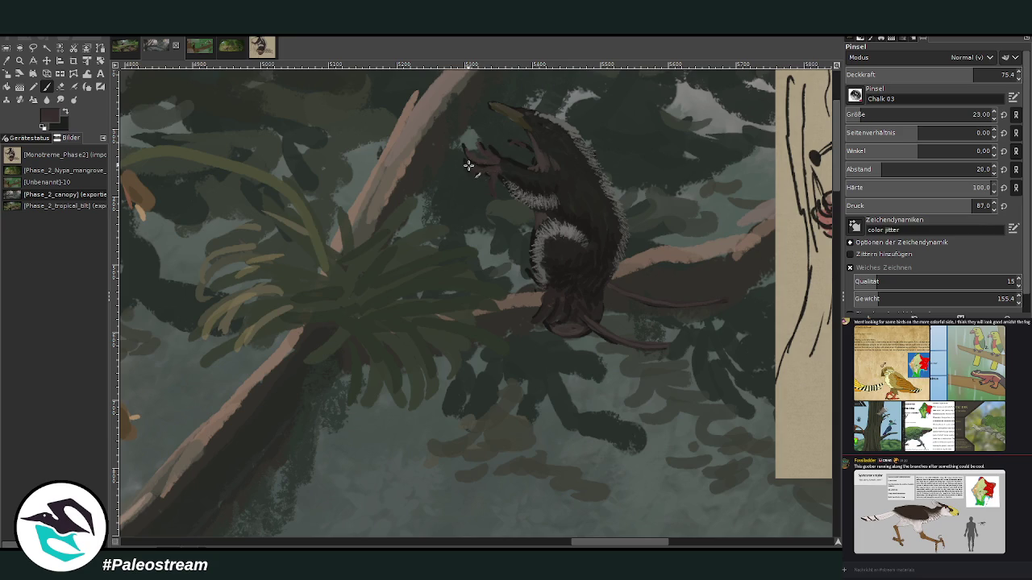
left_click_drag(480, 155, 500, 159)
mouse_move(472, 172)
left_mouse_down()
mouse_move(484, 145)
mouse_move(525, 146)
left_mouse_up()
- Sample a brownish-grey from the canvas and darken the snout tip
left_click(6, 61)
left_click(509, 109)
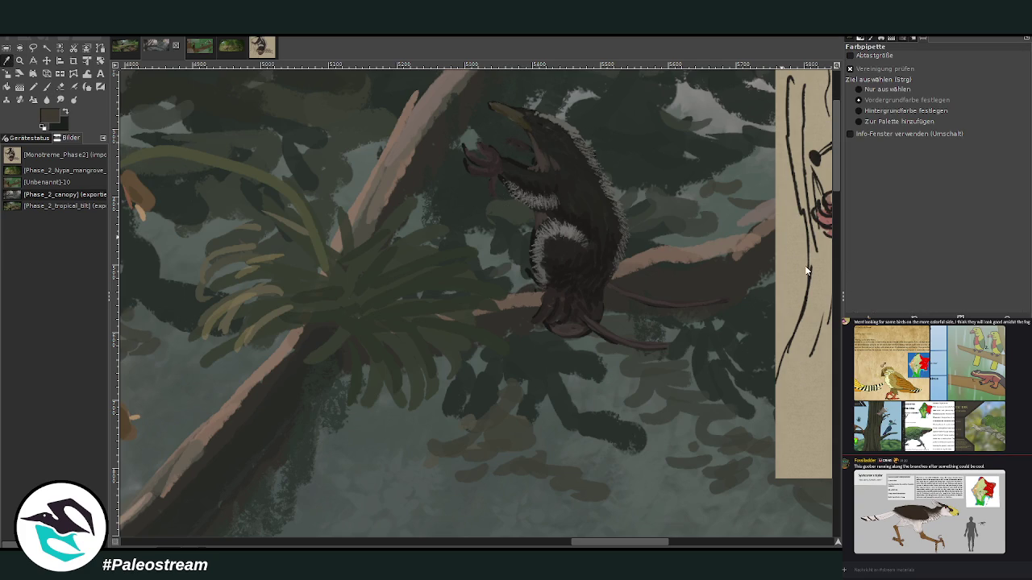
key("p")
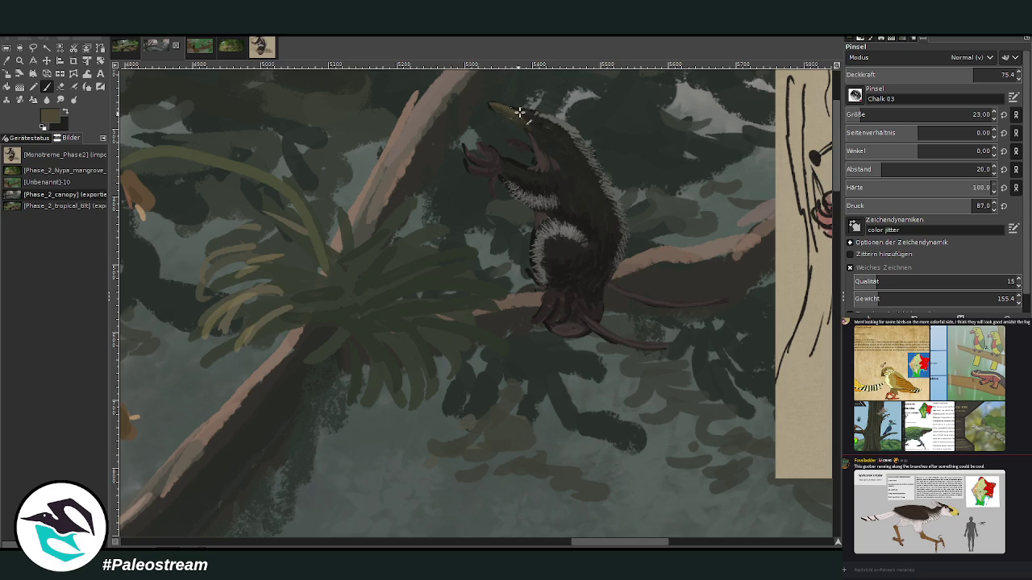
left_click_drag(516, 113, 509, 110)
- Sample a dark colour from the sketch and set the Chalk 03 brush size to 22
left_click_drag(610, 546, 646, 547)
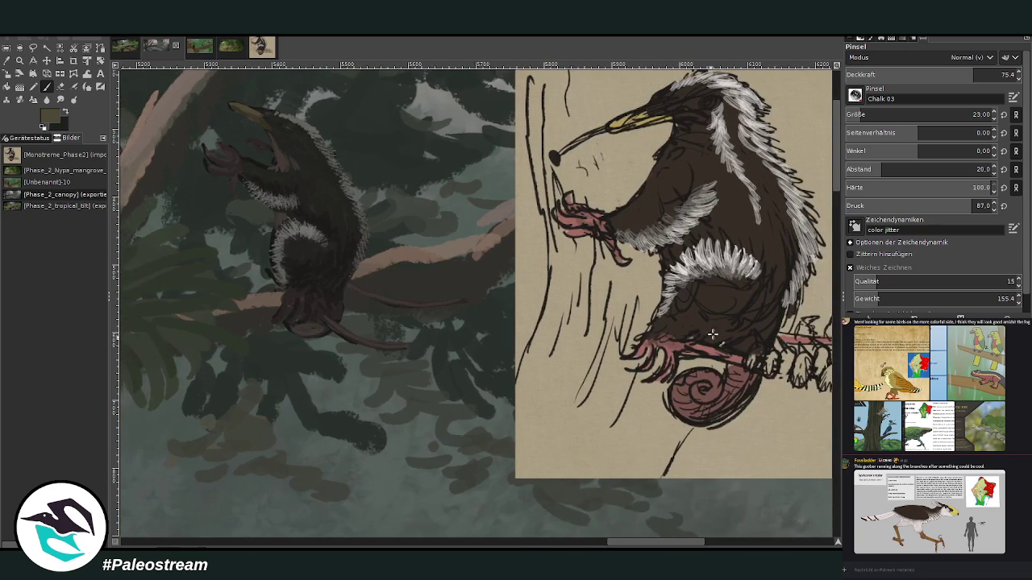
left_click(806, 320, "ctrl")
left_click(802, 337, "ctrl")
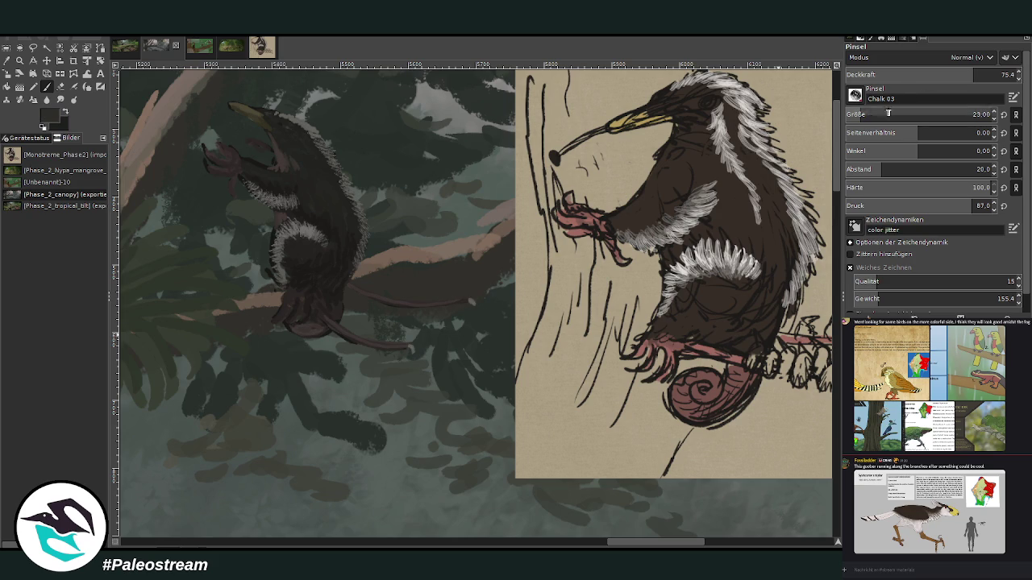
left_click(972, 114)
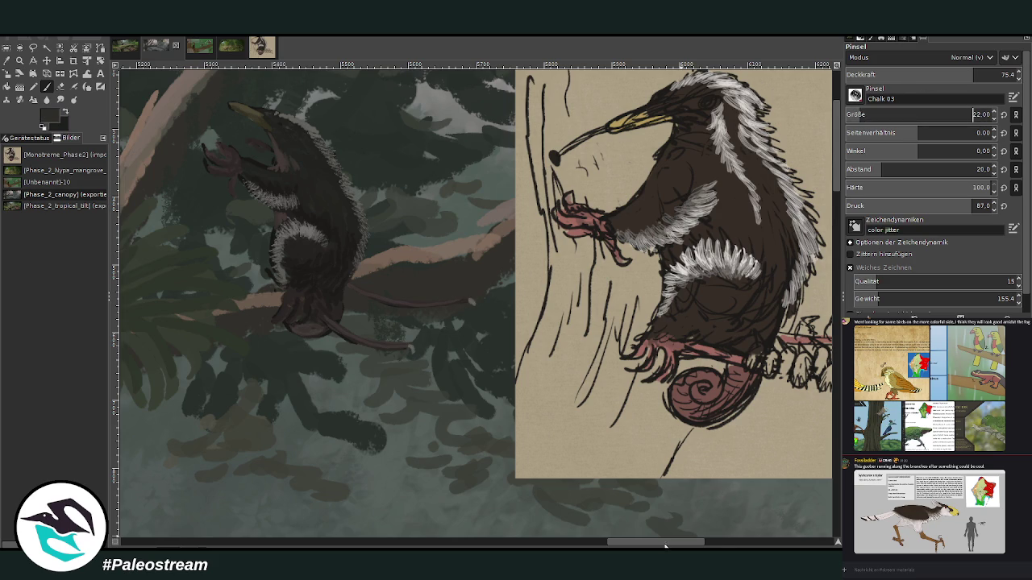
left_click_drag(665, 546, 657, 547)
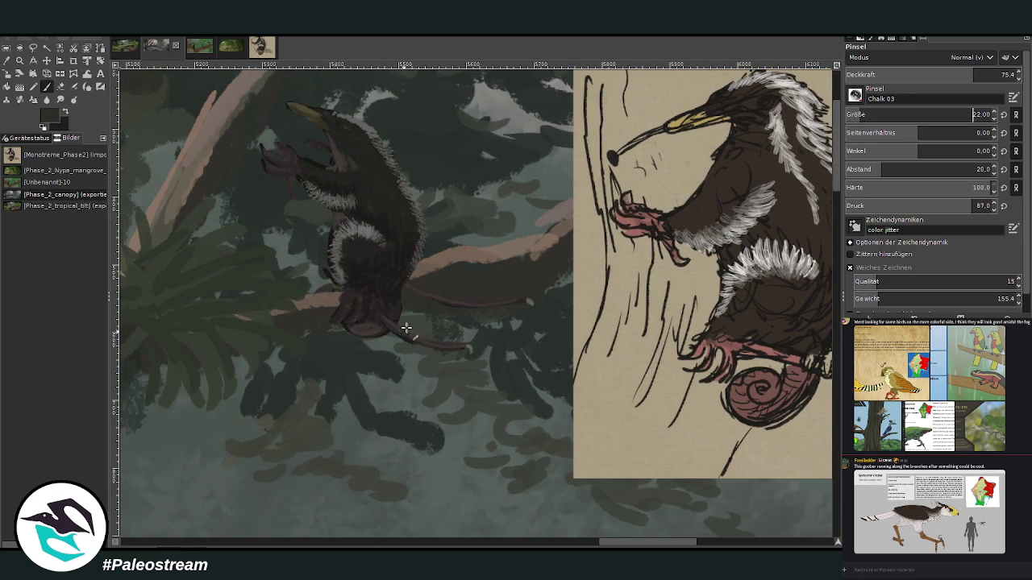
left_click(811, 302, "ctrl")
- Dab dark stripes and spots along the upper and lower tail
scroll(927, 74, "up", 12)
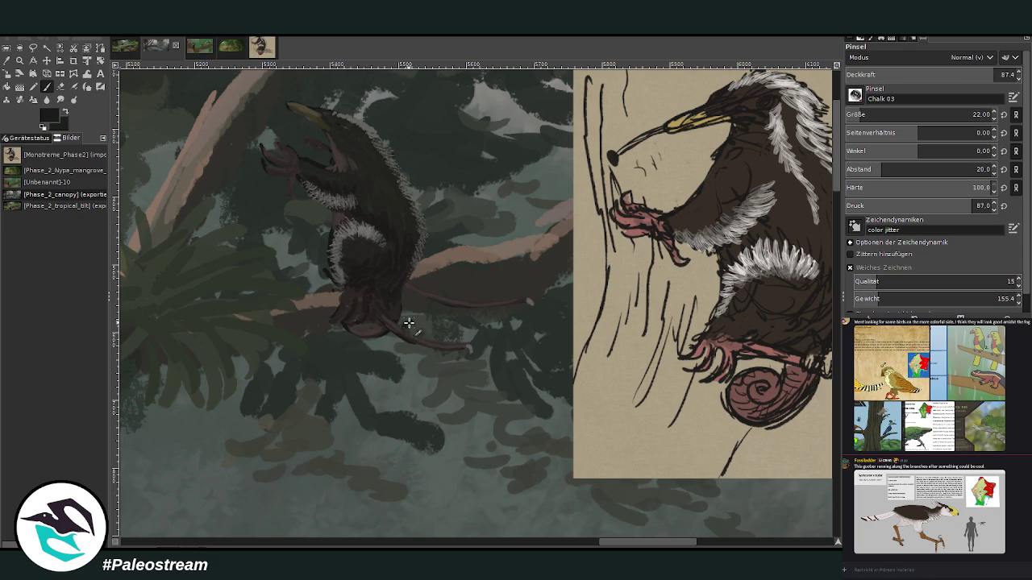
left_click_drag(422, 328, 433, 341)
left_click(456, 296)
left_click(469, 295)
left_click(422, 284)
left_click(434, 287)
left_click(487, 298)
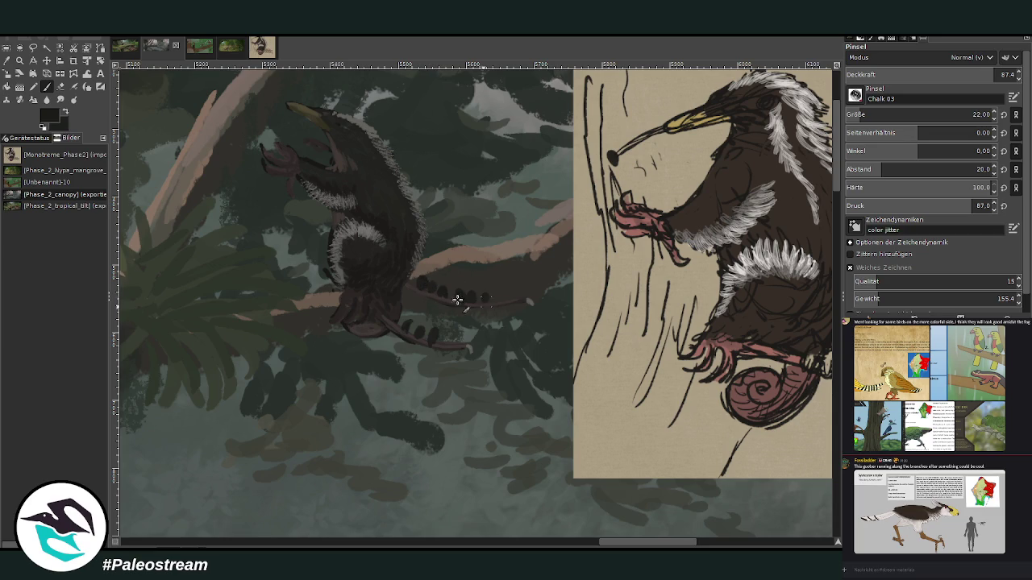
left_click(408, 327)
left_click(420, 331)
- At brush size 20, touch up the tail spots with a darker sketch colour
key("bracketleft")
key("bracketleft")
left_click(813, 346, "ctrl")
left_click_drag(457, 288, 421, 280)
left_click_drag(410, 322, 425, 332)
- Pick a darker canvas colour and add a faint dark stroke along the branch top
left_click(802, 337, "ctrl")
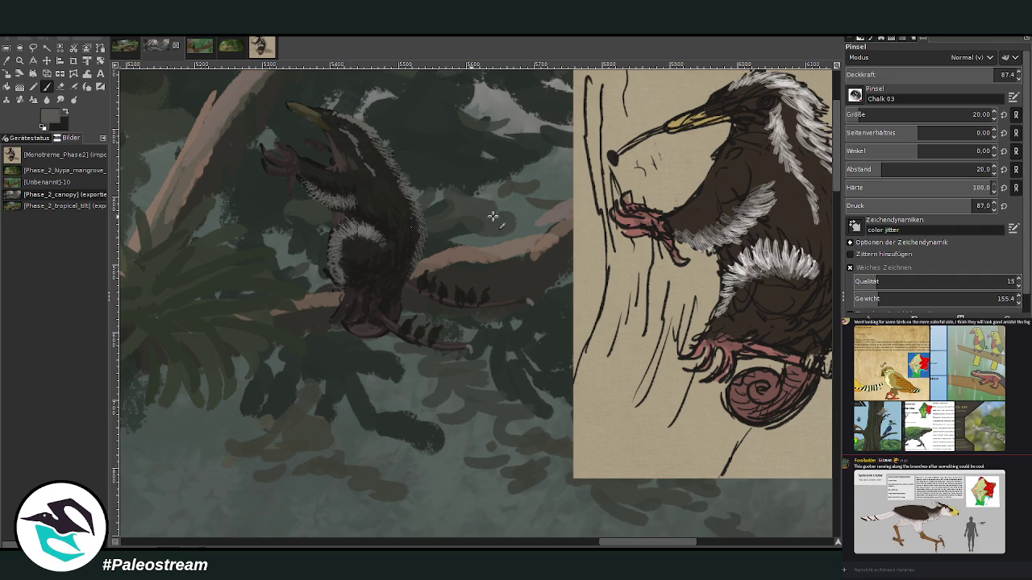
left_click(804, 330, "ctrl")
key("o")
left_click(463, 266)
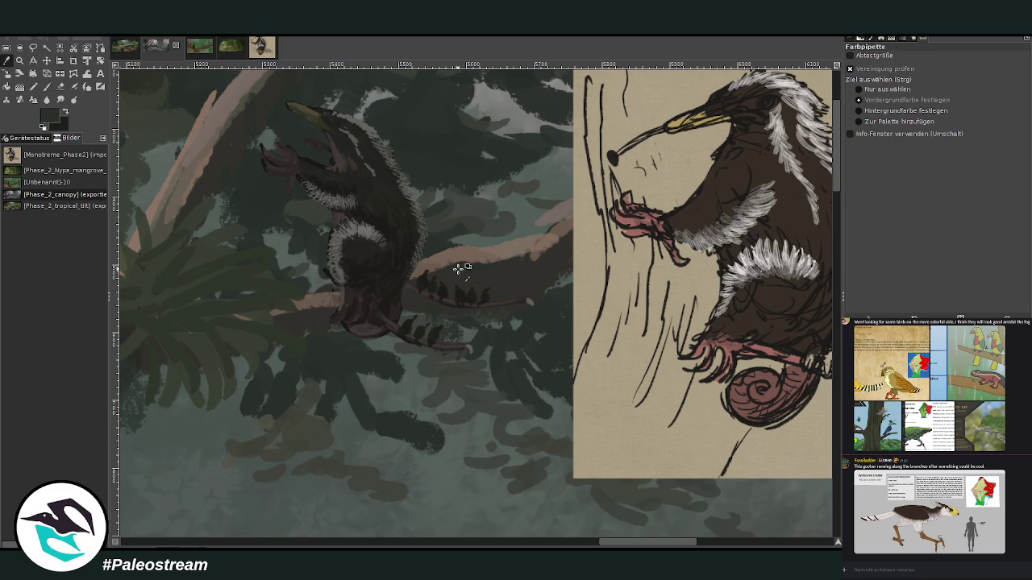
key("p")
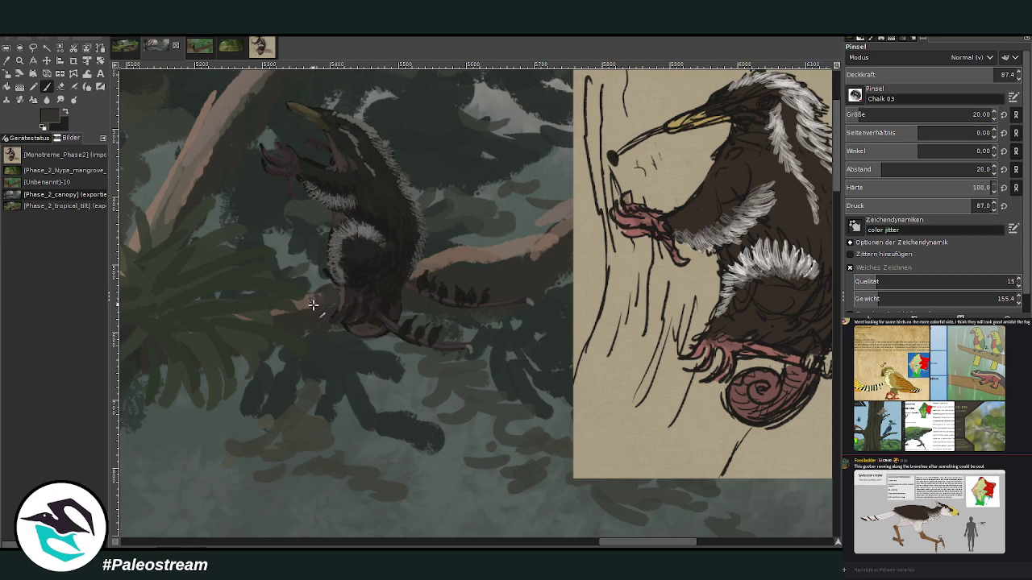
left_click_drag(418, 275, 562, 234)
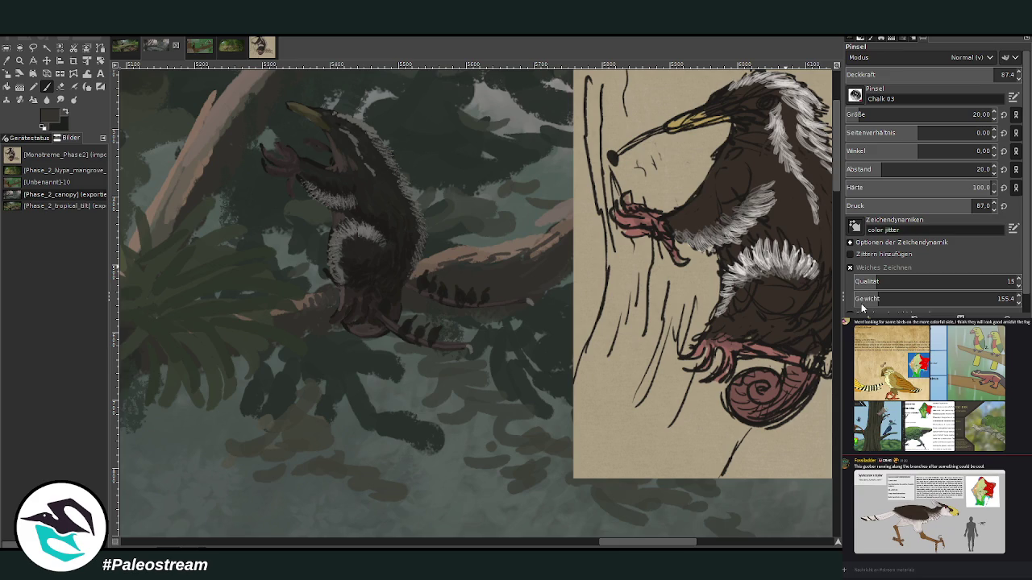
left_click(814, 304, "ctrl")
- Pick dark brown from the canvas and paint a small stroke at the tail tip
key("o")
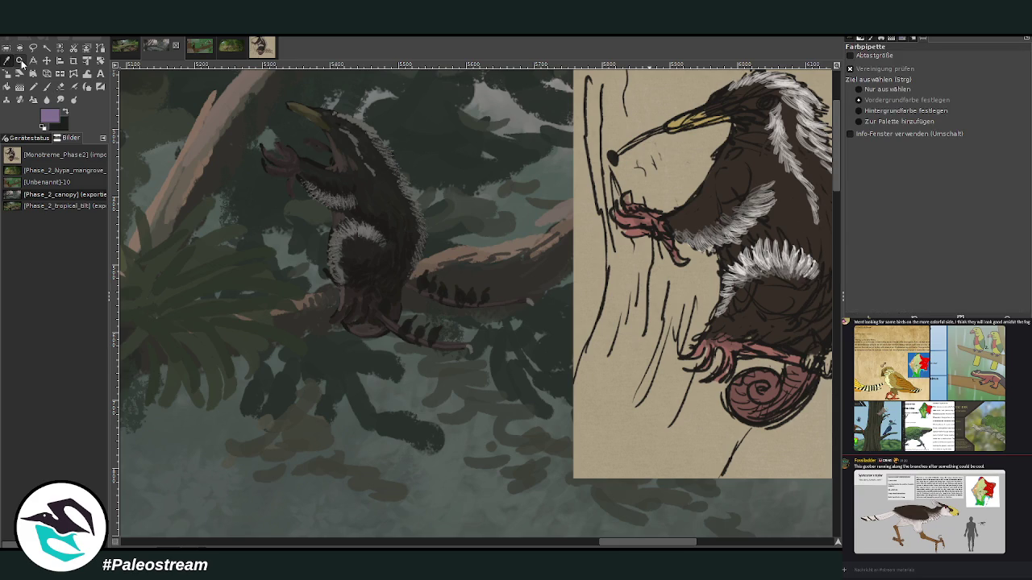
left_click(450, 301)
key("p")
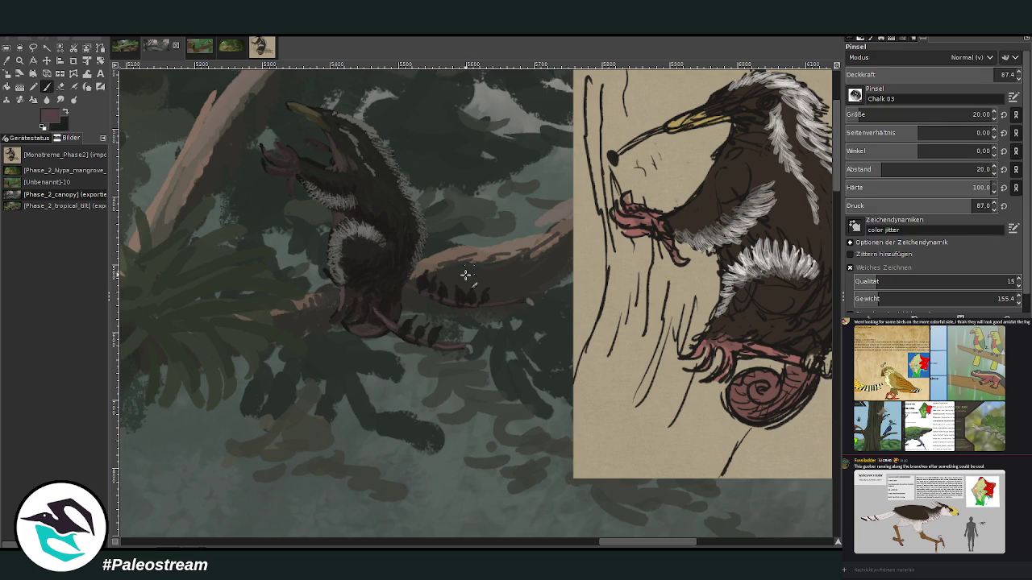
left_click(804, 324, "ctrl")
left_click_drag(460, 343, 474, 349)
- Darken the lower body fur with sketch brown, set opacity 54.9, and zoom out
key("shift+e")
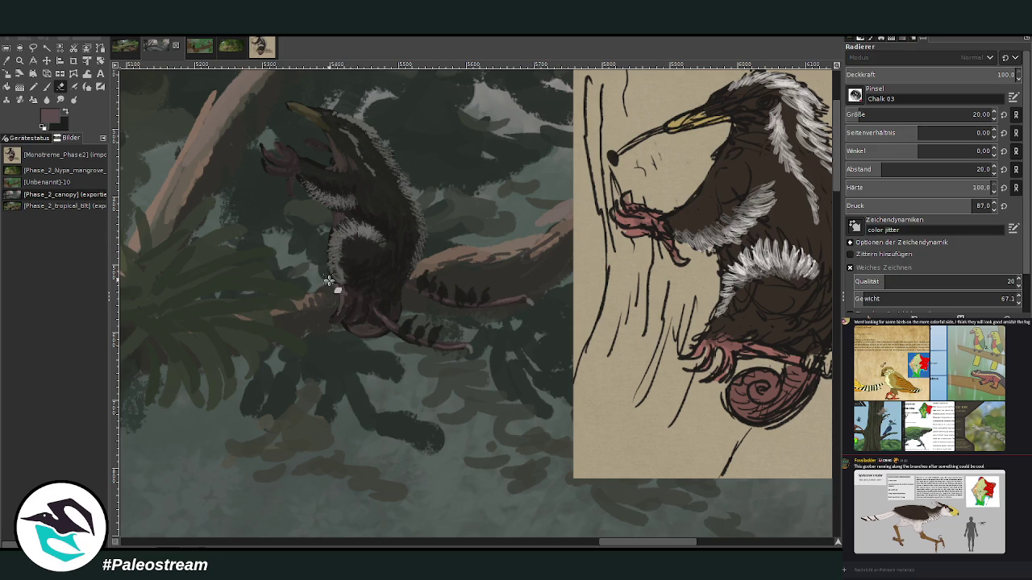
left_click(47, 86)
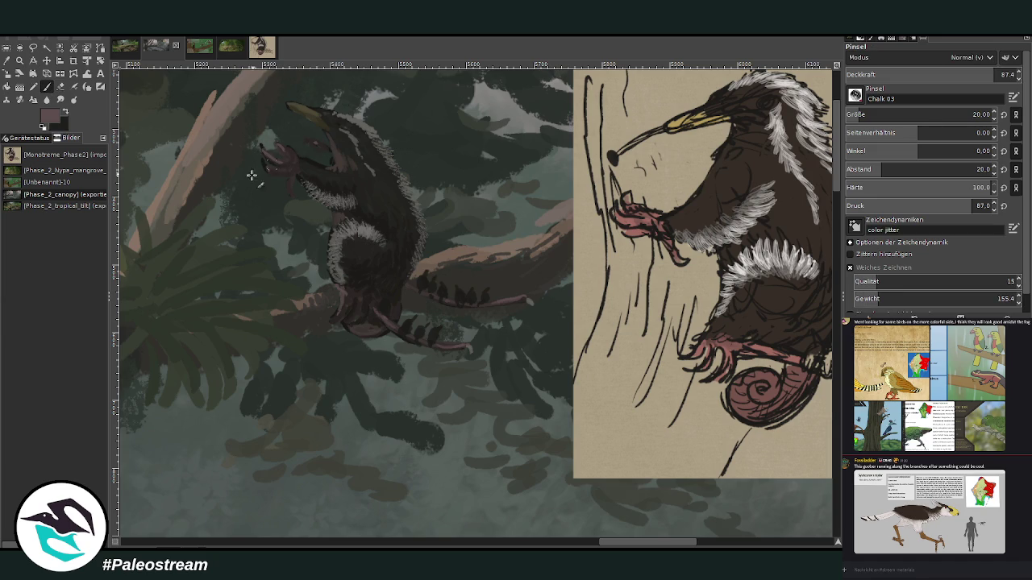
left_click(289, 129, "ctrl")
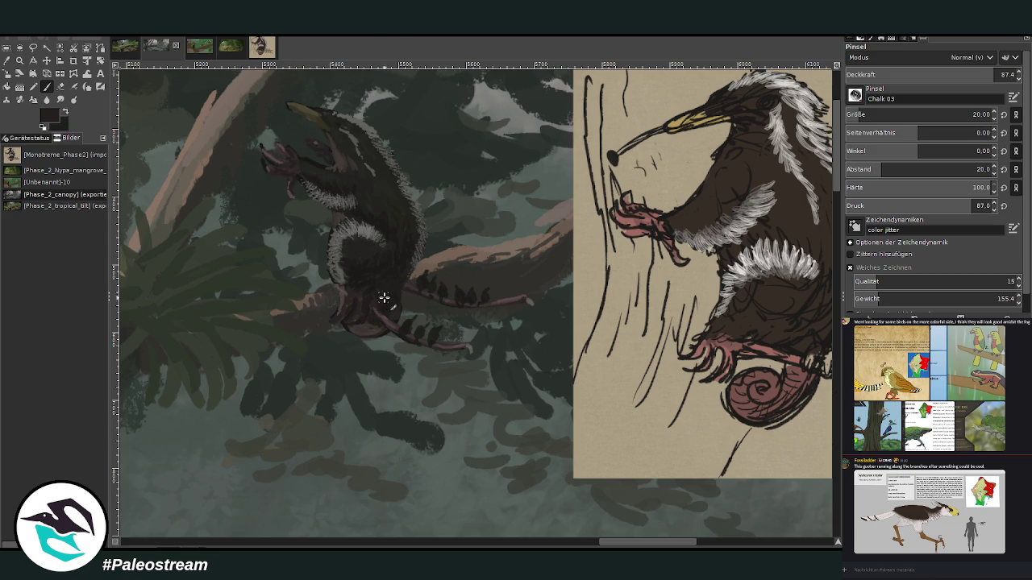
mouse_move(373, 320)
left_mouse_down()
mouse_move(371, 334)
mouse_move(358, 329)
mouse_move(384, 316)
left_mouse_up()
left_click(914, 71)
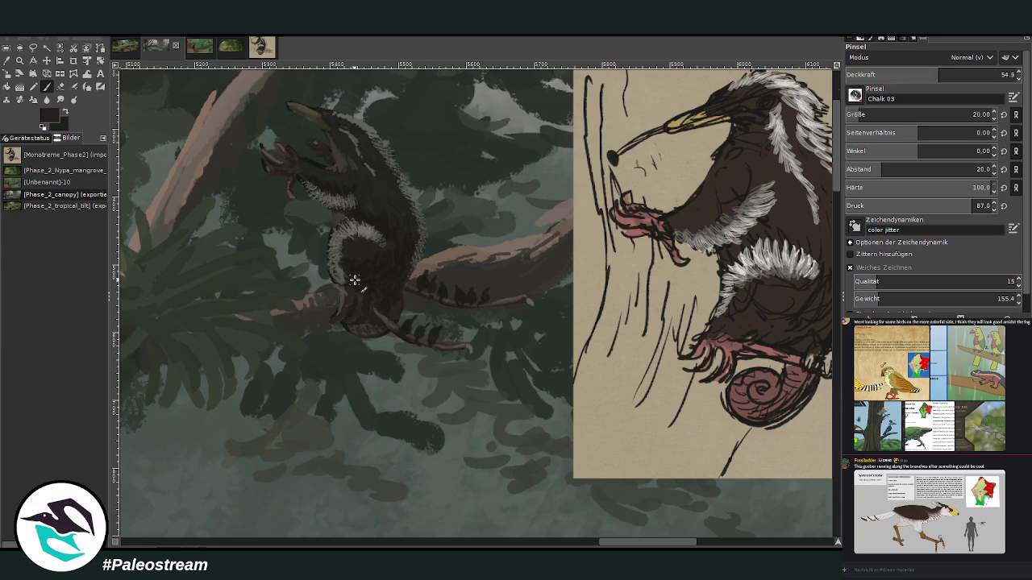
scroll(355, 280, "down", 3, "ctrl")
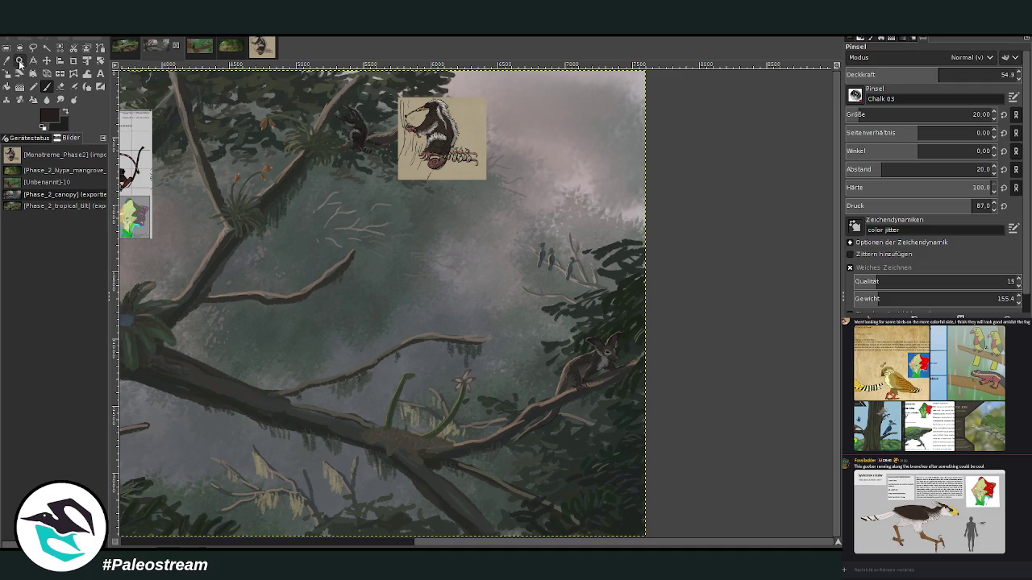
- Zoom in closely on the creature on the branch
left_click(20, 61)
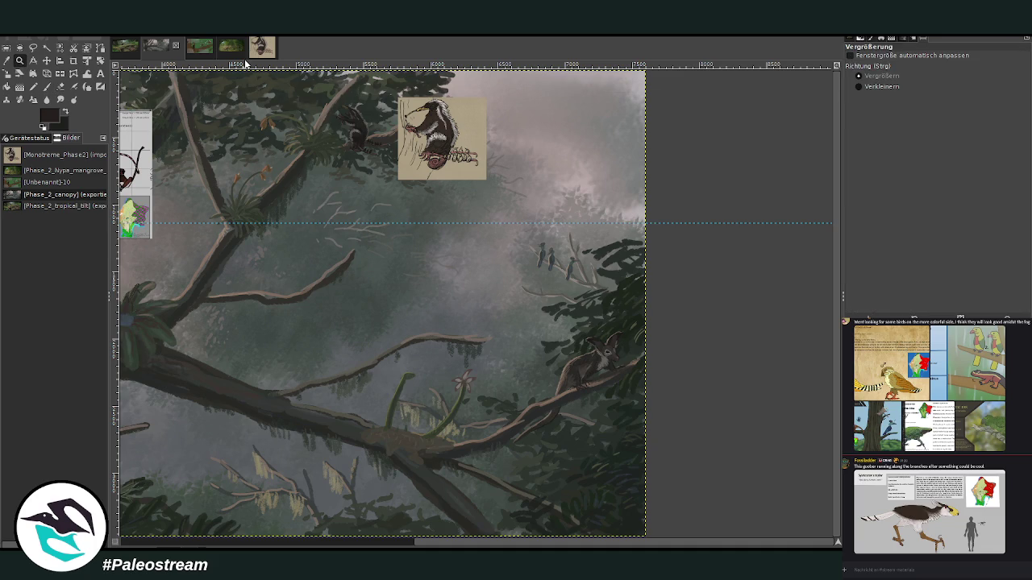
key("ctrl+z")
left_click_drag(306, 84, 398, 173)
left_click_drag(329, 122, 539, 308)
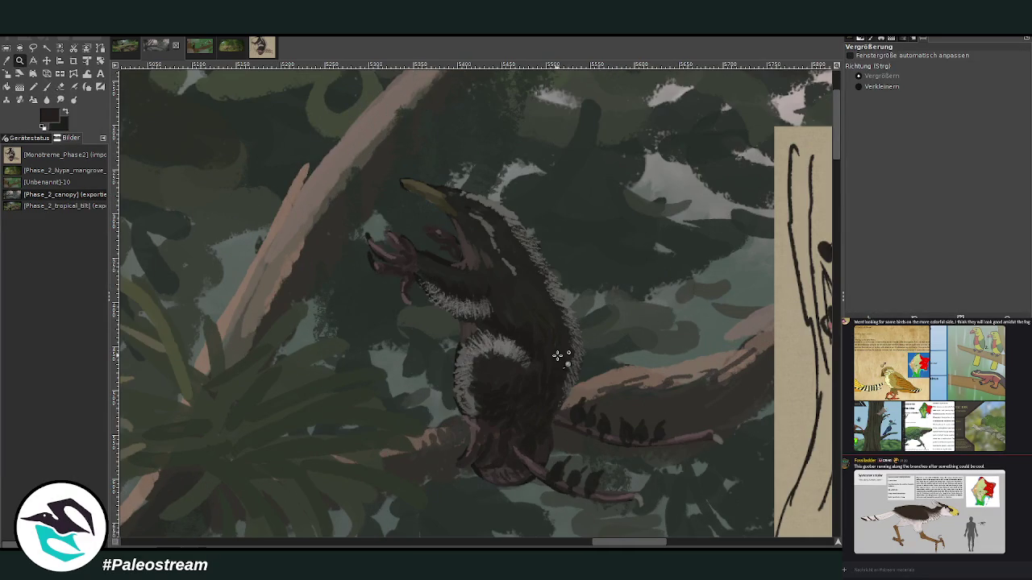
- Pick a light colour and paint fur highlights along the top of the head
key("o")
left_click(513, 199)
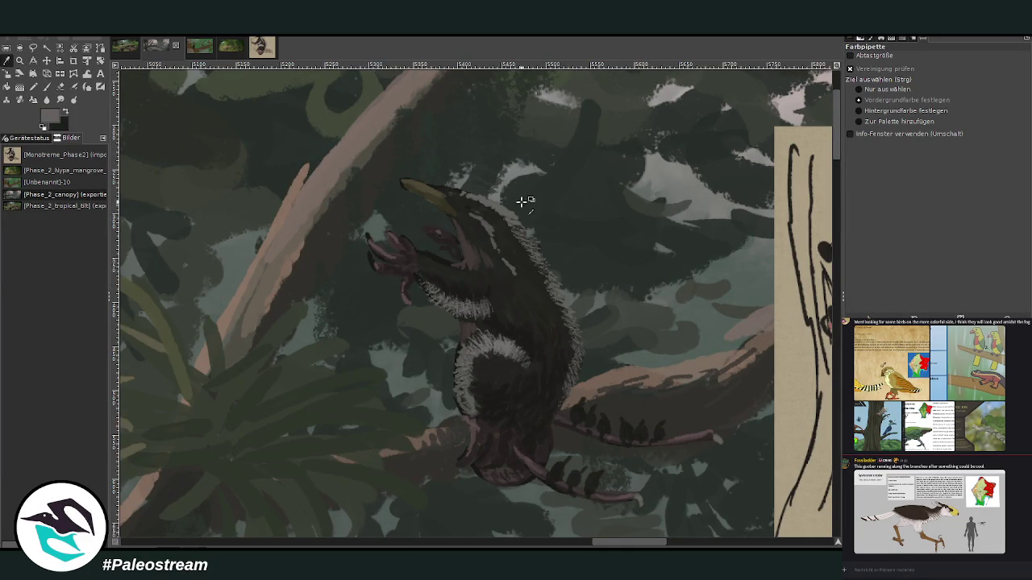
left_click(799, 316)
key("p")
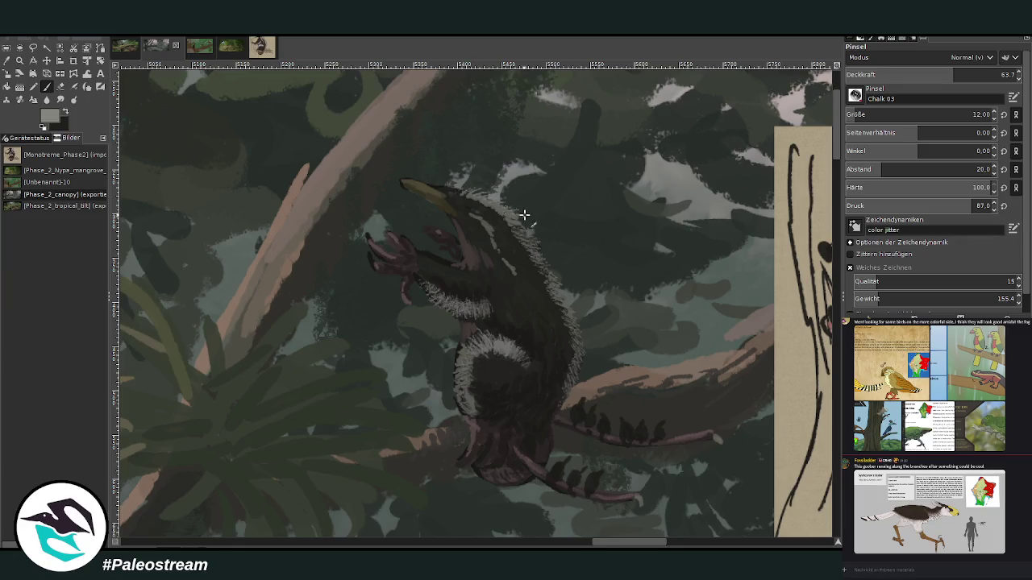
mouse_move(484, 191)
left_mouse_down()
mouse_move(450, 189)
mouse_move(512, 216)
left_mouse_up()
- At opacity 36.6, paint a tan stroke along the snout and fit the image in the window
left_click(908, 74)
mouse_move(413, 184)
left_mouse_down()
mouse_move(403, 182)
mouse_move(436, 194)
left_mouse_up()
left_click(8, 61)
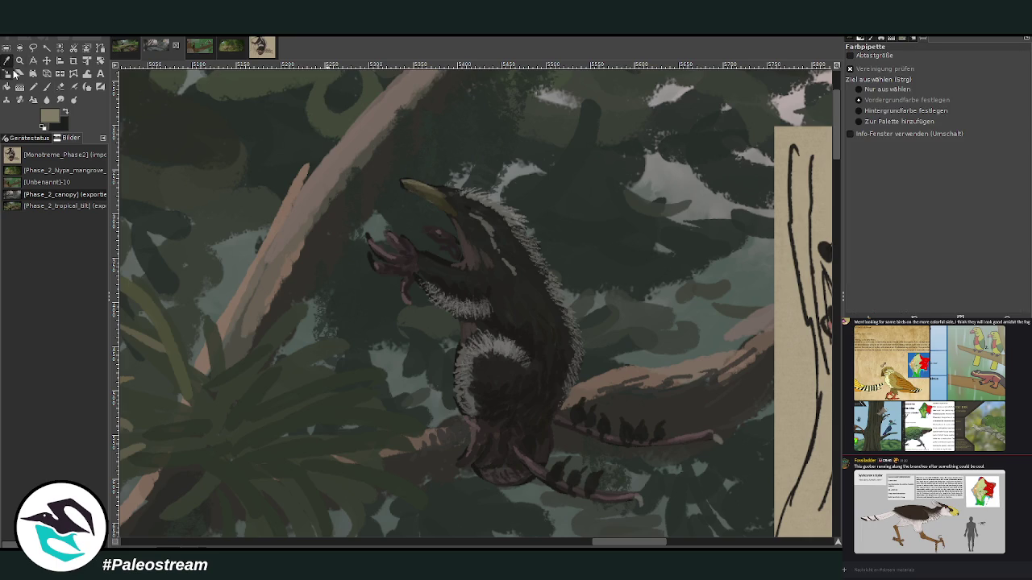
key("shift+ctrl+j")
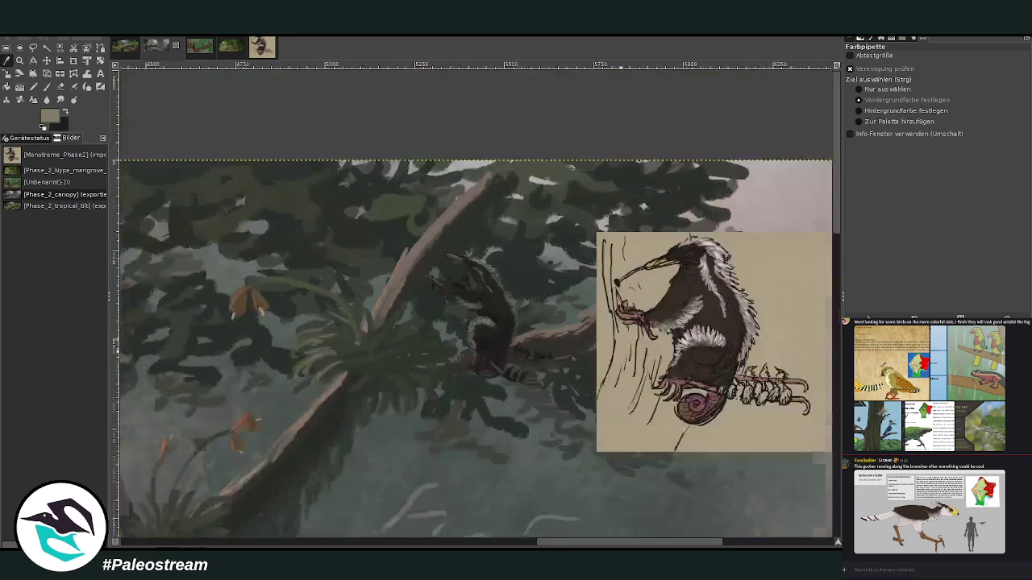
- Open the anteater sketch, zoom in on the reference, then zoom out to the whole drawing
left_click_drag(415, 542, 322, 541)
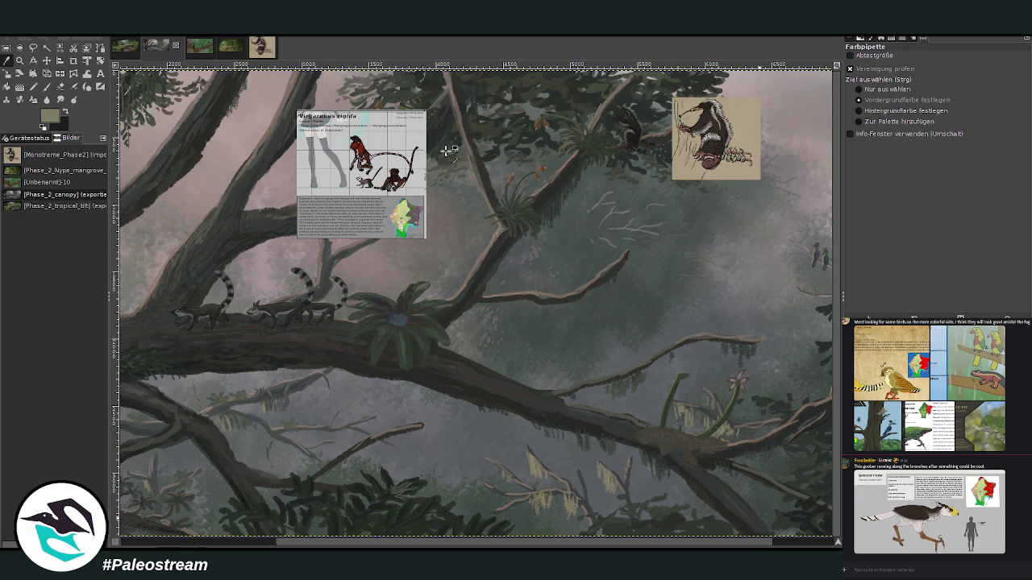
key("z")
left_click(262, 46)
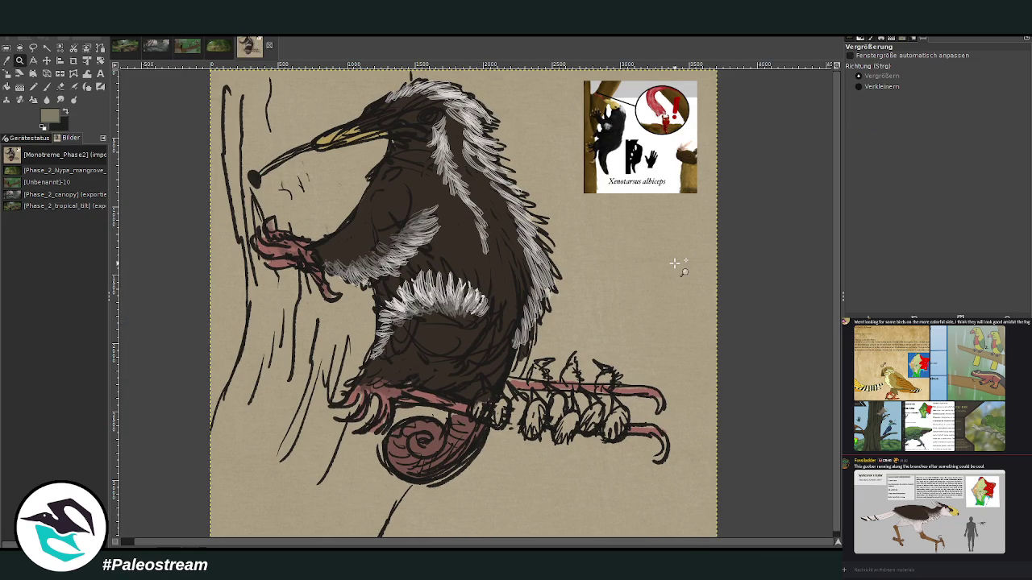
left_click_drag(484, 76, 750, 277)
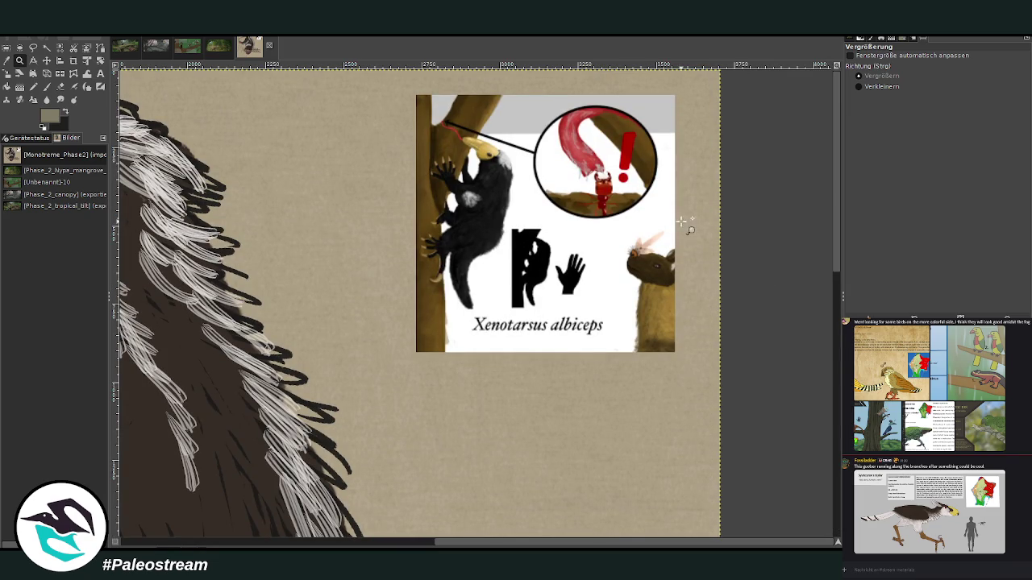
left_click(871, 87)
left_click(751, 233)
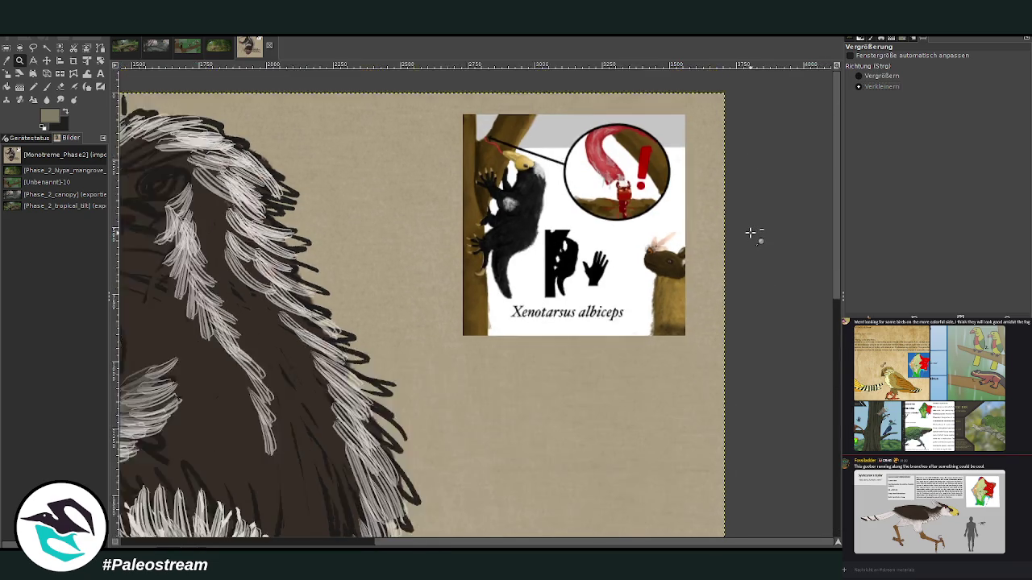
left_click(750, 232)
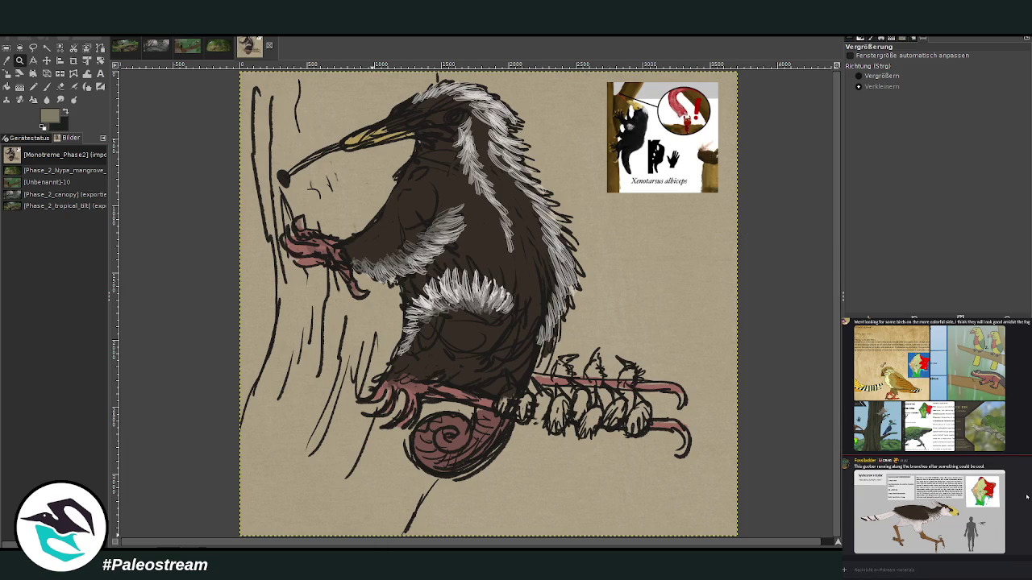
- Scroll through the sketch, then return to the misty canopy painting
scroll(1026, 480, "up", 3)
scroll(1025, 480, "down", 3)
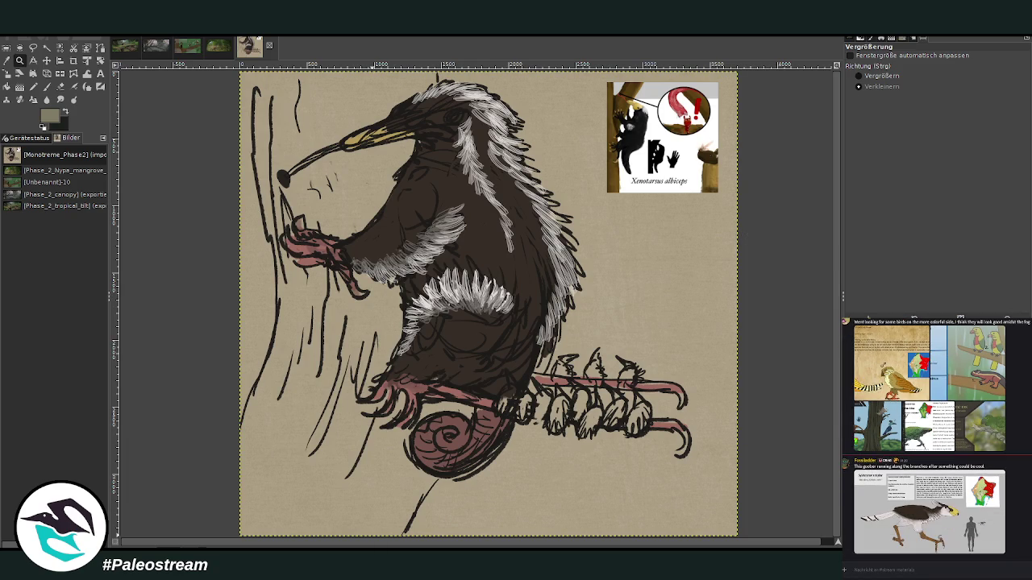
scroll(935, 436, "up", 3)
scroll(935, 436, "up", 3)
scroll(935, 436, "up", 3)
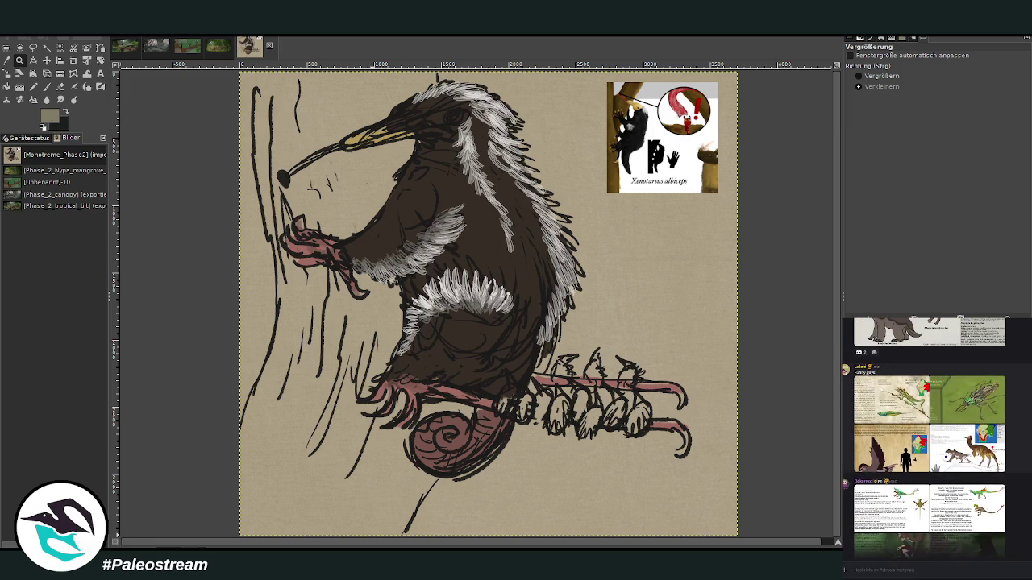
scroll(936, 436, "up", 3)
scroll(935, 436, "up", 3)
scroll(935, 436, "up", 3)
scroll(936, 436, "up", 3)
scroll(935, 436, "up", 3)
scroll(935, 435, "up", 3)
scroll(935, 435, "up", 3)
scroll(935, 435, "up", 3)
scroll(935, 436, "up", 3)
scroll(935, 436, "up", 3)
scroll(936, 435, "up", 3)
left_click(871, 573)
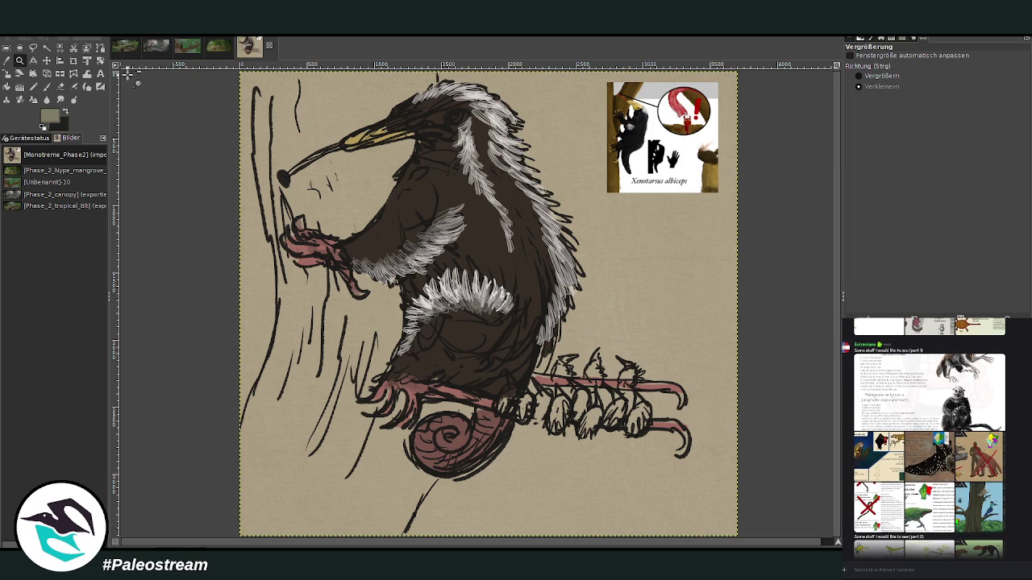
left_click(159, 49)
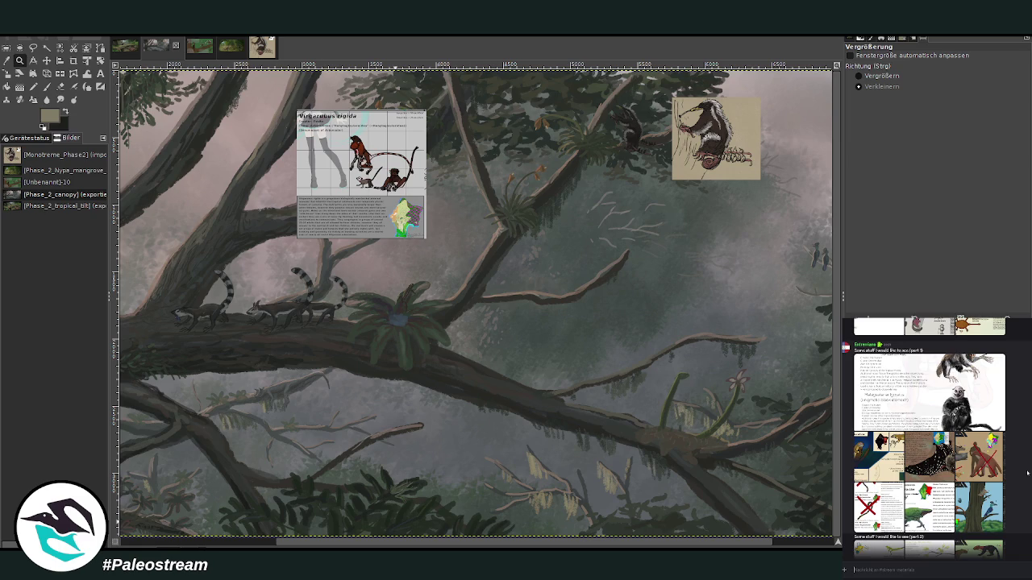
scroll(1030, 470, "down", 3)
scroll(1030, 470, "down", 3)
scroll(1029, 468, "down", 3)
scroll(1029, 465, "down", 3)
scroll(1029, 465, "down", 3)
scroll(1030, 464, "down", 3)
scroll(1029, 462, "down", 3)
scroll(1030, 462, "up", 3)
scroll(1030, 462, "up", 3)
scroll(1030, 462, "up", 3)
scroll(1030, 462, "up", 3)
scroll(1030, 462, "up", 1)
scroll(1030, 462, "up", 1)
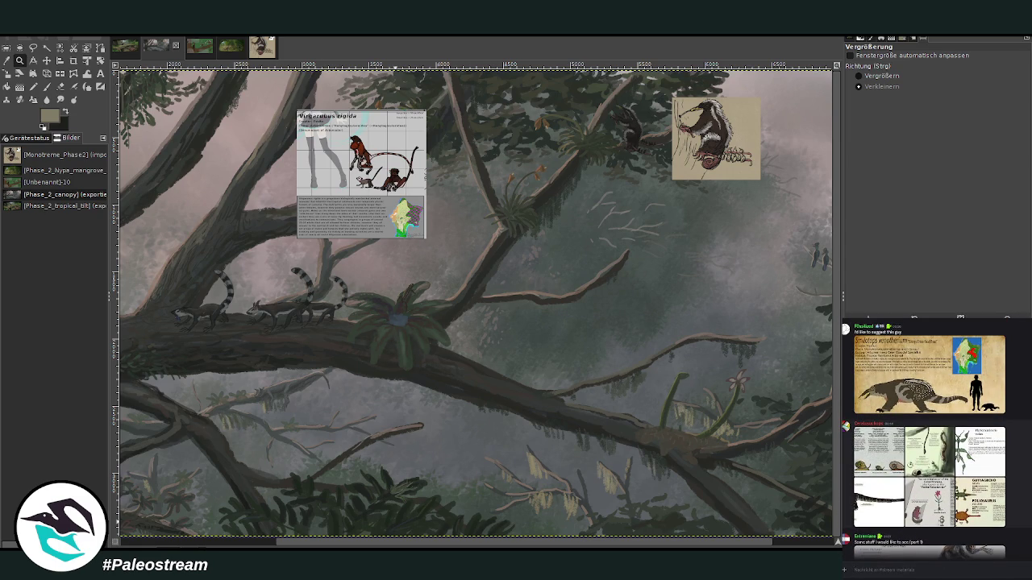
scroll(1030, 462, "up", 1)
scroll(1030, 462, "up", 1)
scroll(1029, 462, "up", 1)
scroll(1030, 462, "up", 2)
scroll(1029, 462, "up", 3)
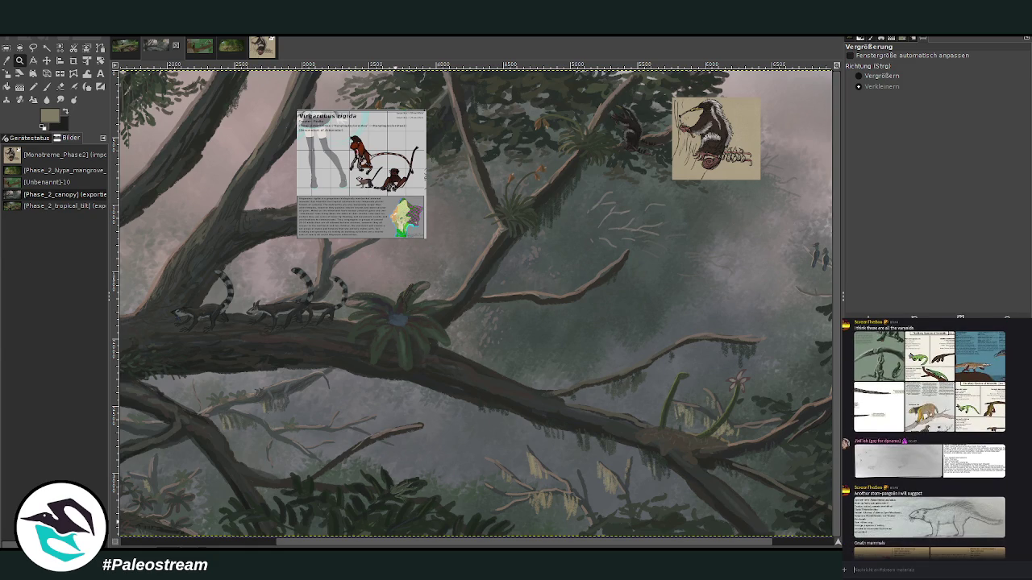
scroll(929, 440, "up", 1)
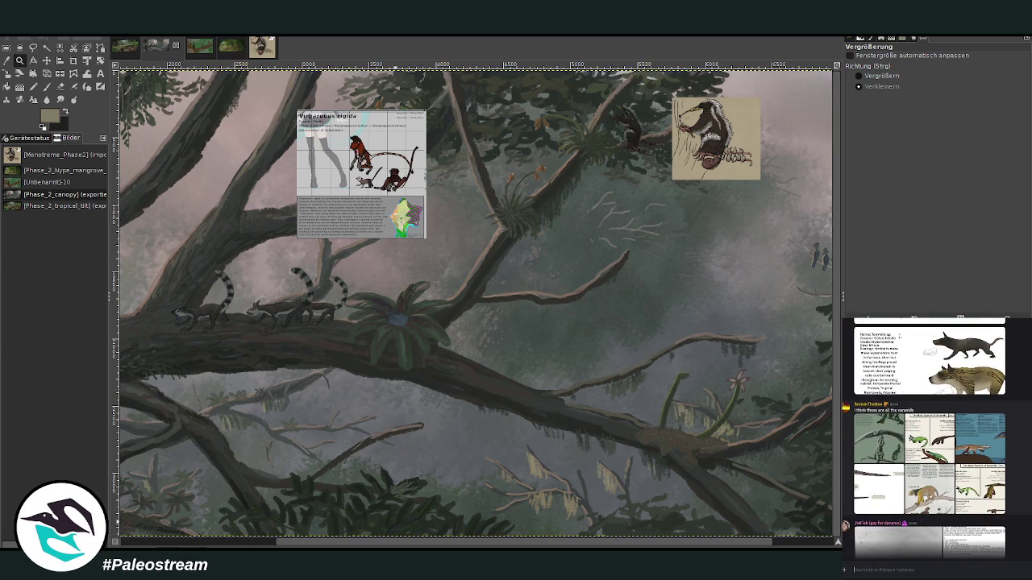
scroll(929, 439, "up", 2)
scroll(929, 439, "down", 2)
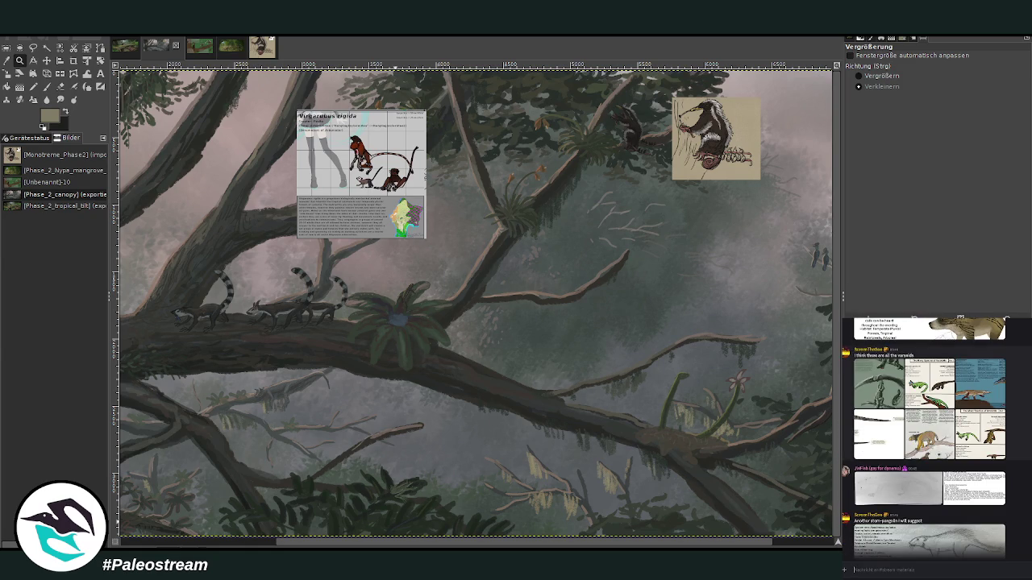
scroll(929, 439, "up", 2)
scroll(929, 439, "up", 2)
scroll(929, 439, "up", 2)
scroll(928, 439, "up", 2)
scroll(928, 439, "up", 4)
scroll(928, 440, "up", 2)
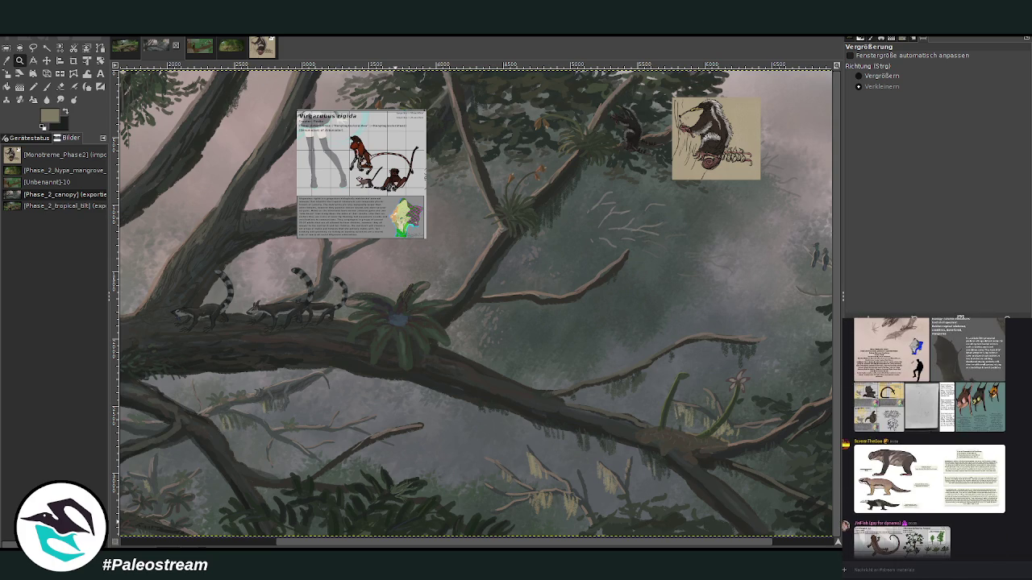
scroll(929, 439, "up", 3)
scroll(929, 439, "up", 2)
scroll(929, 440, "up", 2)
scroll(928, 440, "up", 2)
scroll(928, 440, "up", 2)
scroll(928, 439, "up", 2)
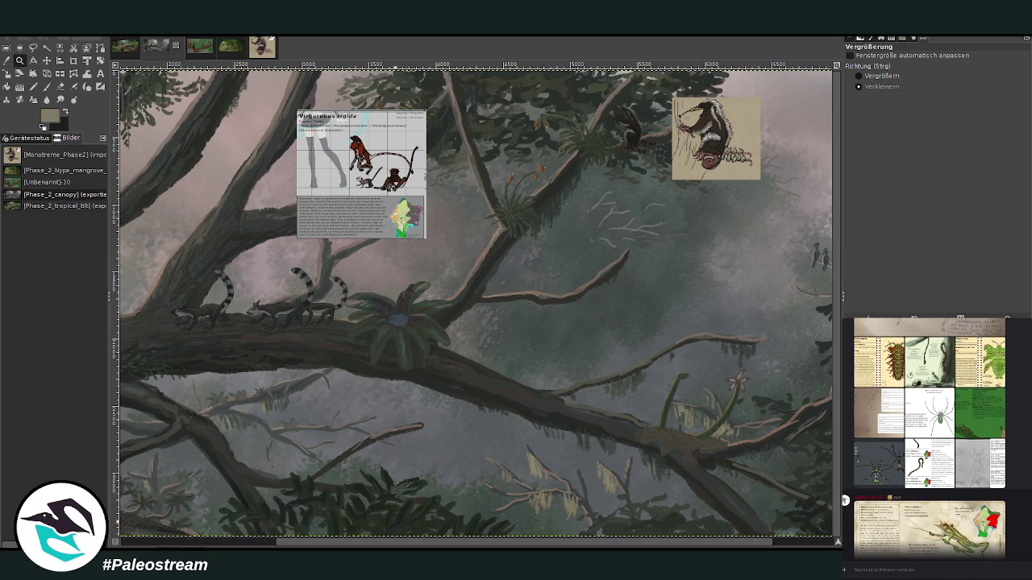
scroll(929, 440, "up", 2)
scroll(929, 439, "up", 1)
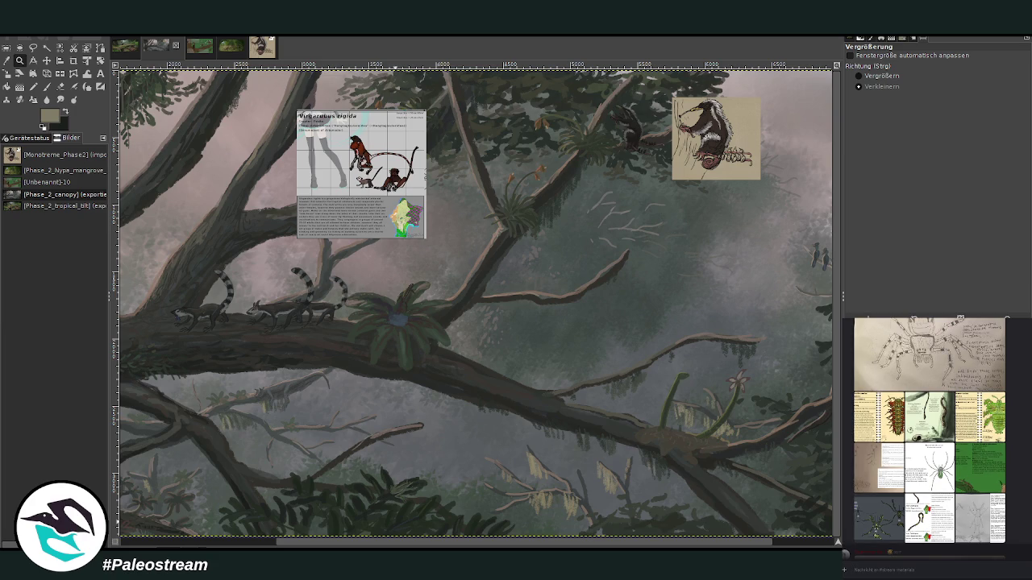
left_click(980, 518)
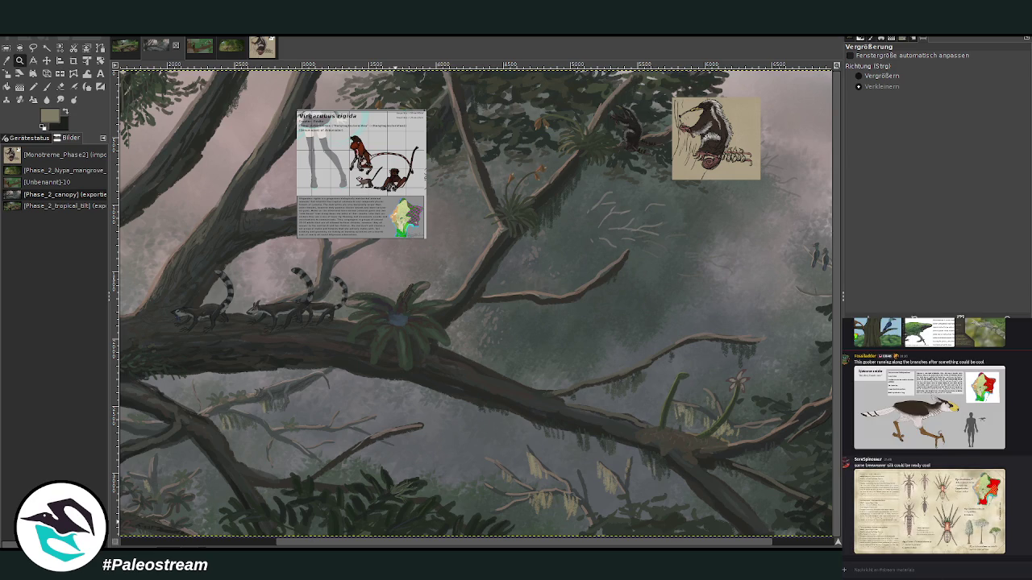
mouse_move(929, 511)
left_click(1000, 475)
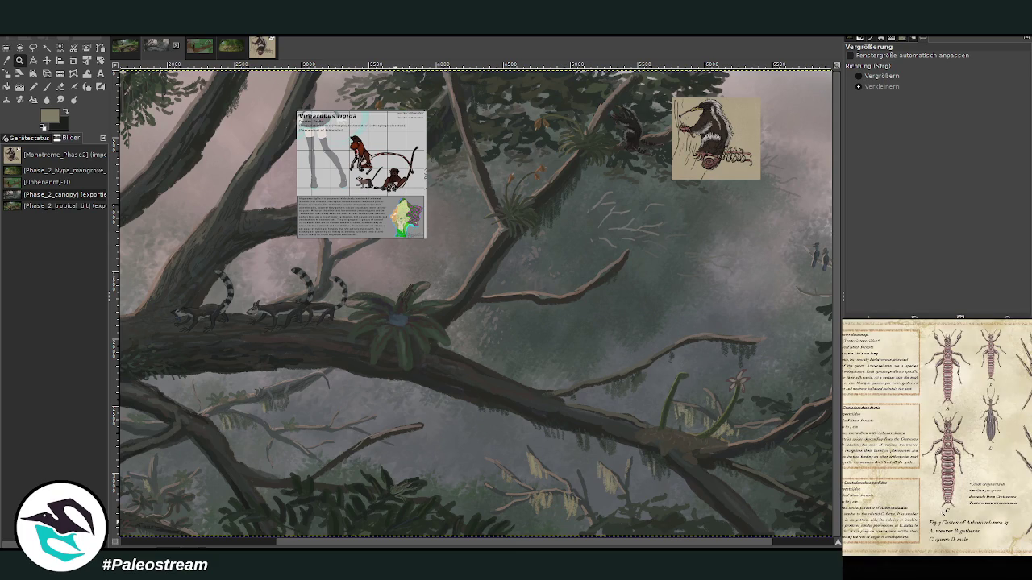
left_click(976, 563)
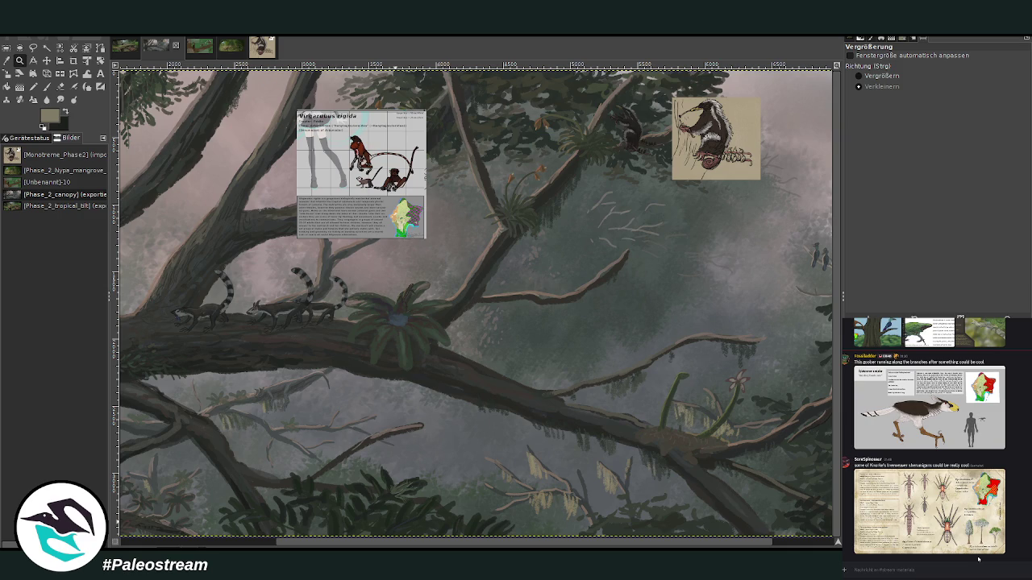
left_click(999, 484)
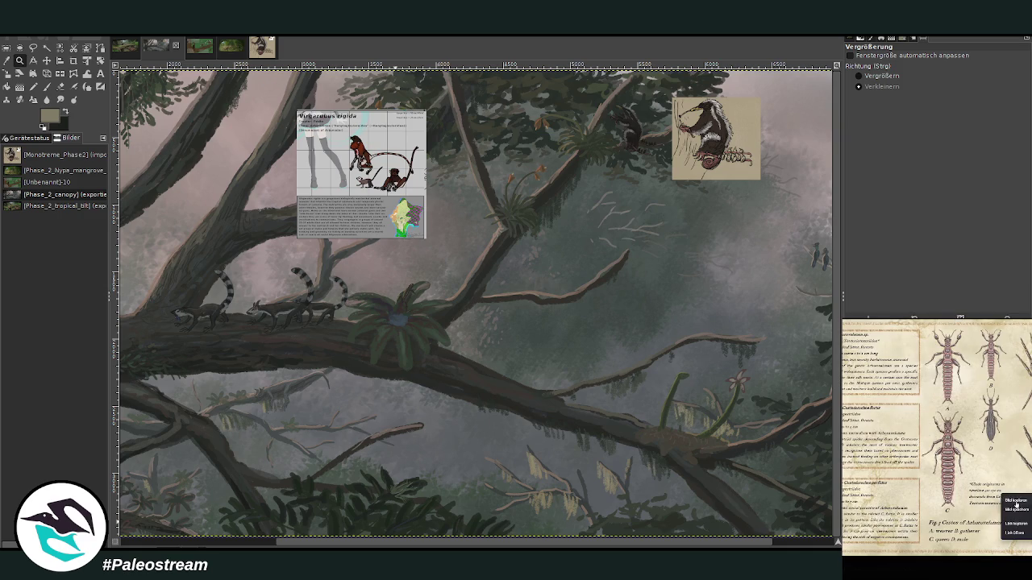
left_click(1010, 569)
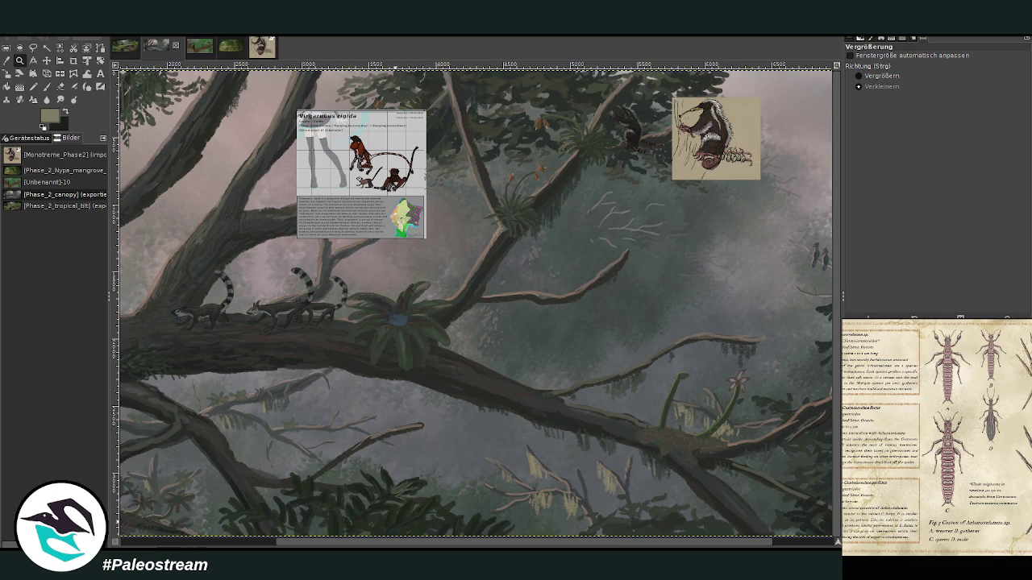
key("Escape")
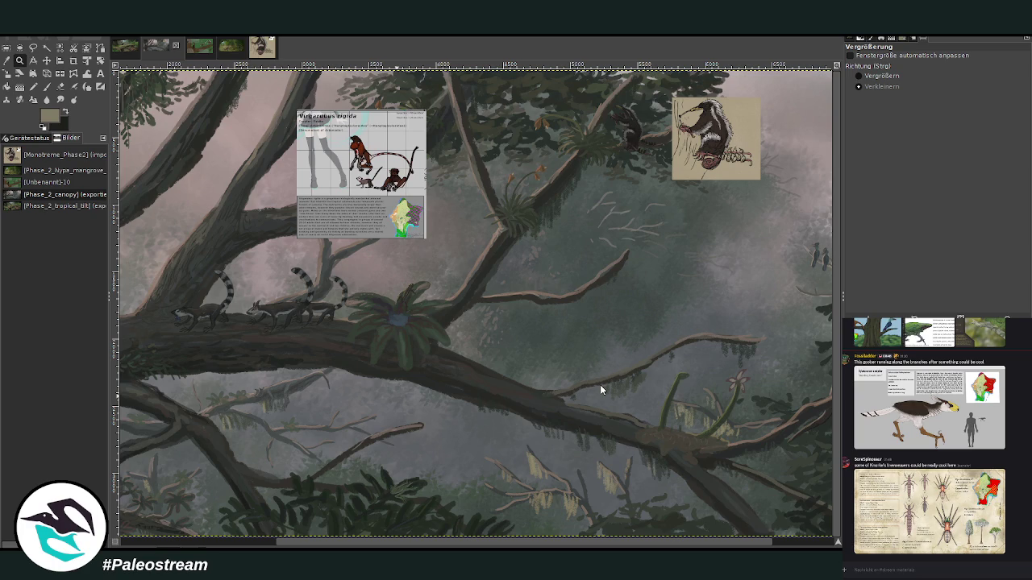
key("ctrl+v")
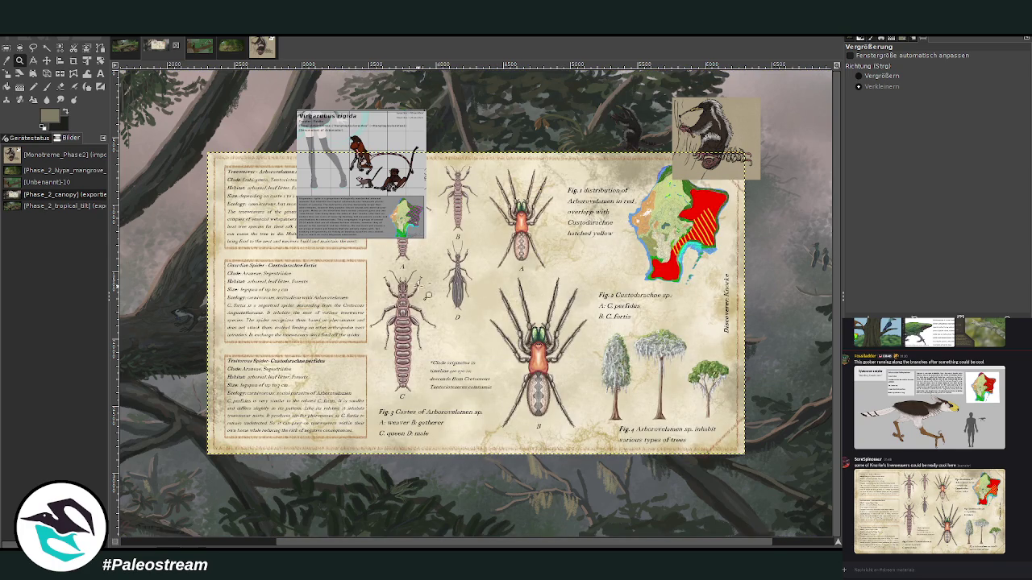
- Move the older reference sheet to the top-left and nudge the pasted insect sheet right and down
left_click(47, 60)
left_click_drag(342, 160, 117, 87)
left_click_drag(438, 278, 476, 288)
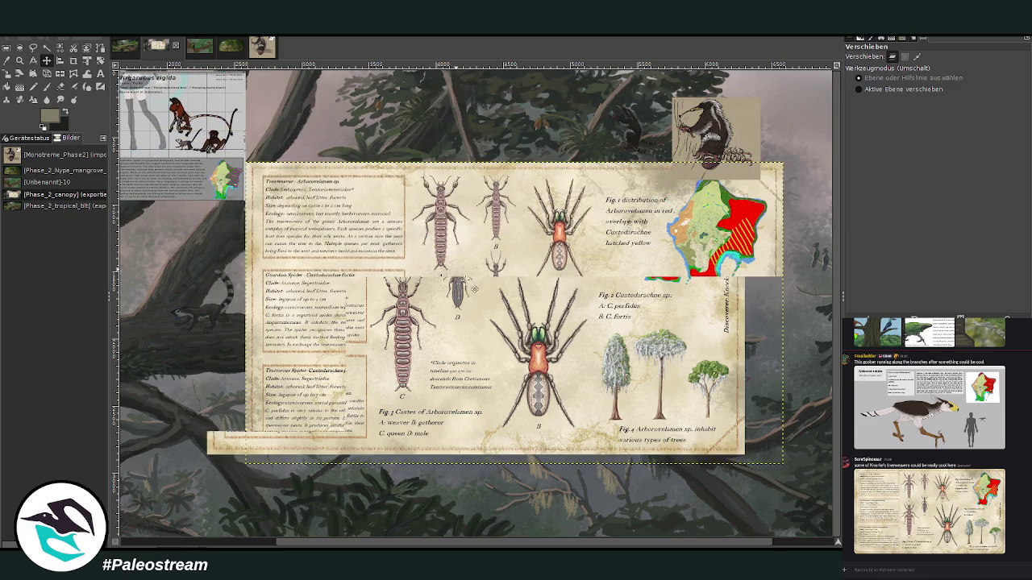
left_click(73, 60)
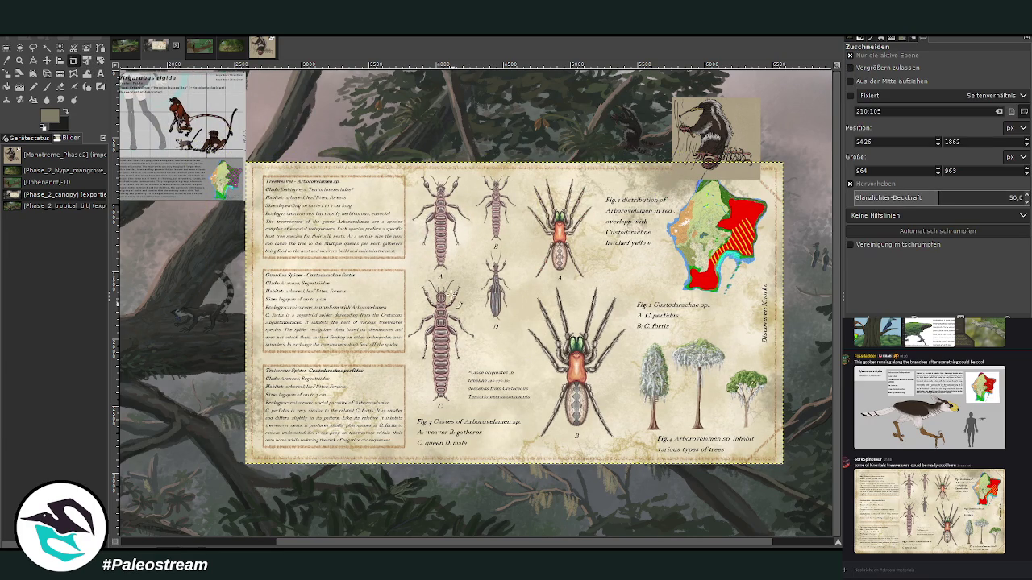
left_click(19, 61)
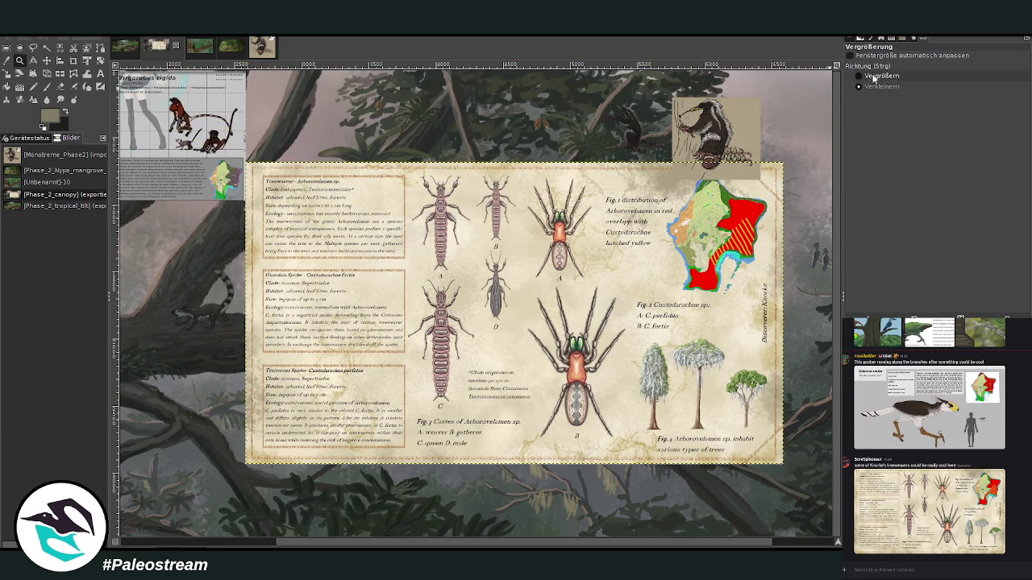
left_click_drag(242, 151, 794, 480)
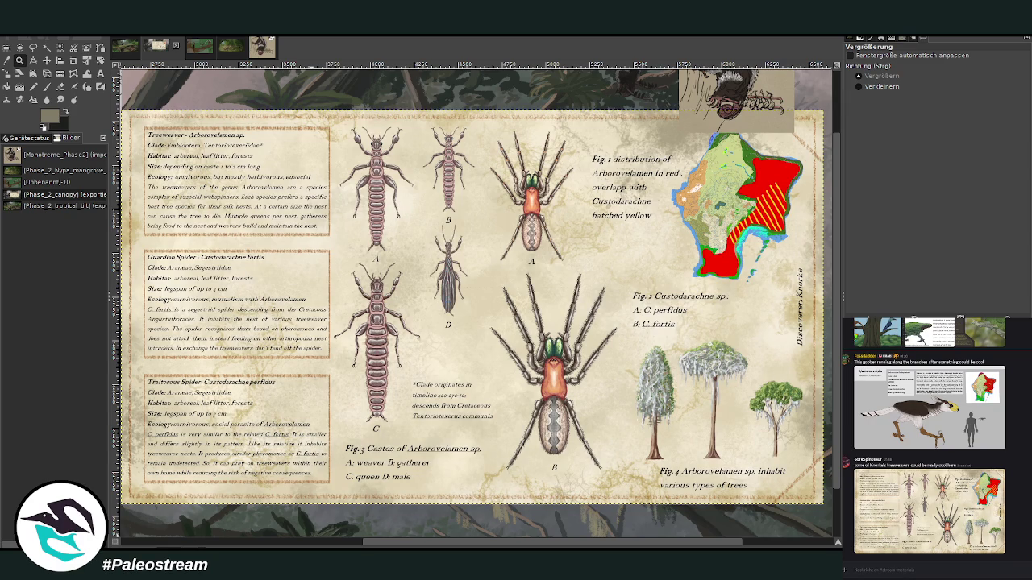
- Scale the insect sheet down to about 1825 × 1027 and place it below the anteater sketch
left_click(59, 78)
left_click_drag(822, 503, 535, 346)
mouse_move(252, 232)
left_mouse_down()
mouse_move(306, 258)
mouse_move(661, 231)
left_mouse_up()
scroll(620, 241, "up", 2)
left_click(791, 145)
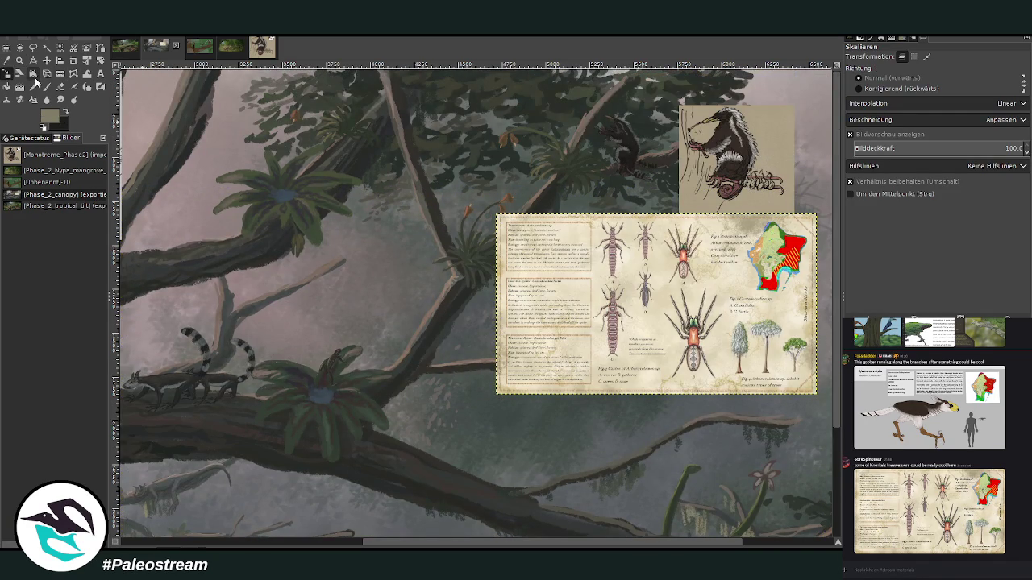
left_click(20, 59)
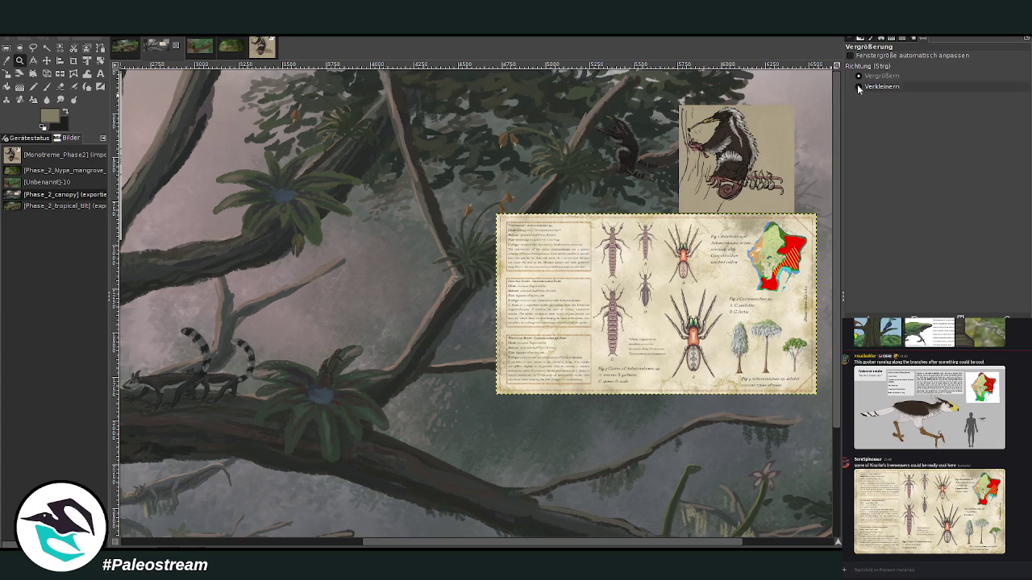
left_click(506, 93)
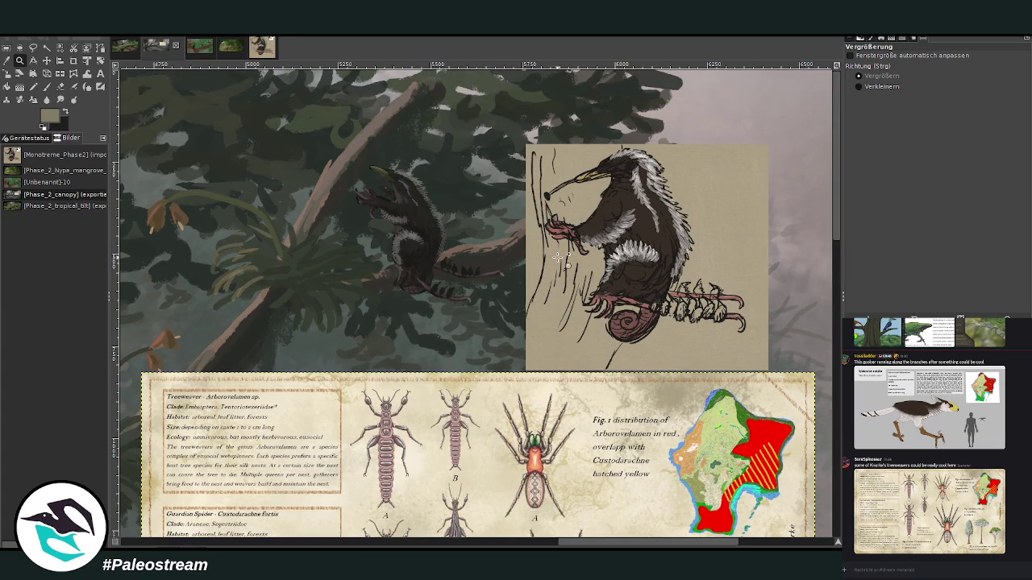
- Hide the insect sheet and anteater sketch layers, then sample the branch's brownish grey
key("o")
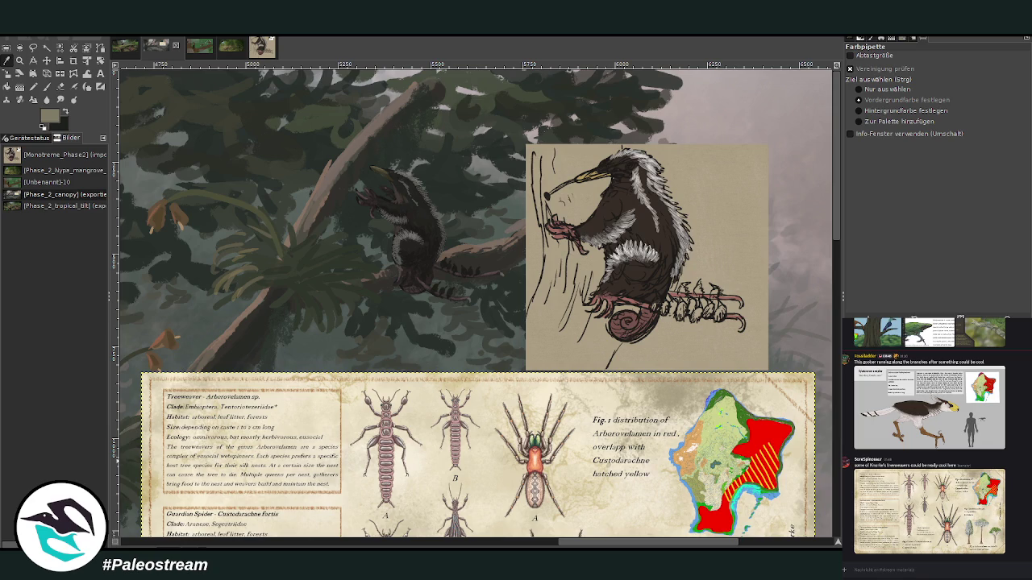
key("Delete")
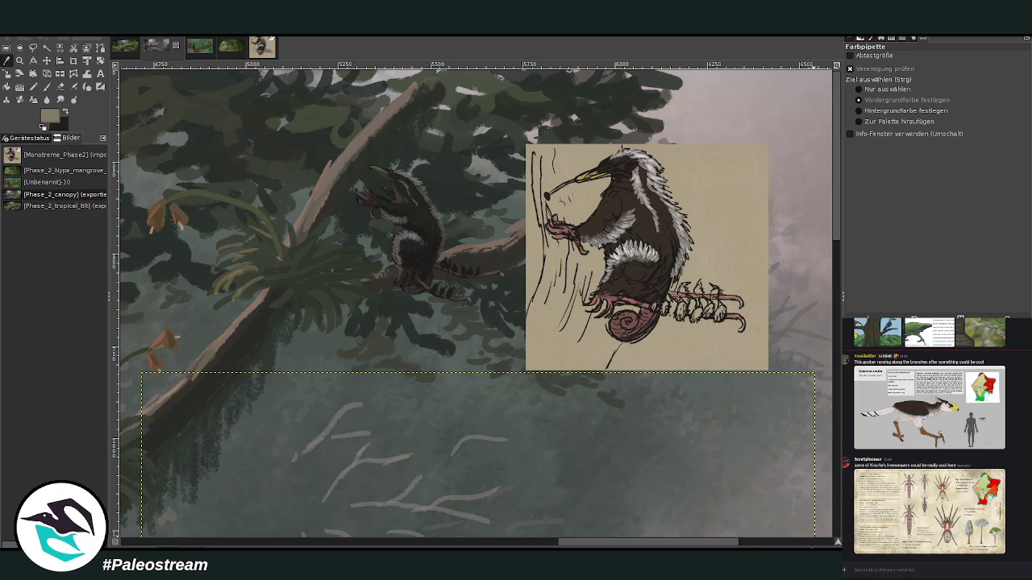
key("Page_Up")
key("Delete")
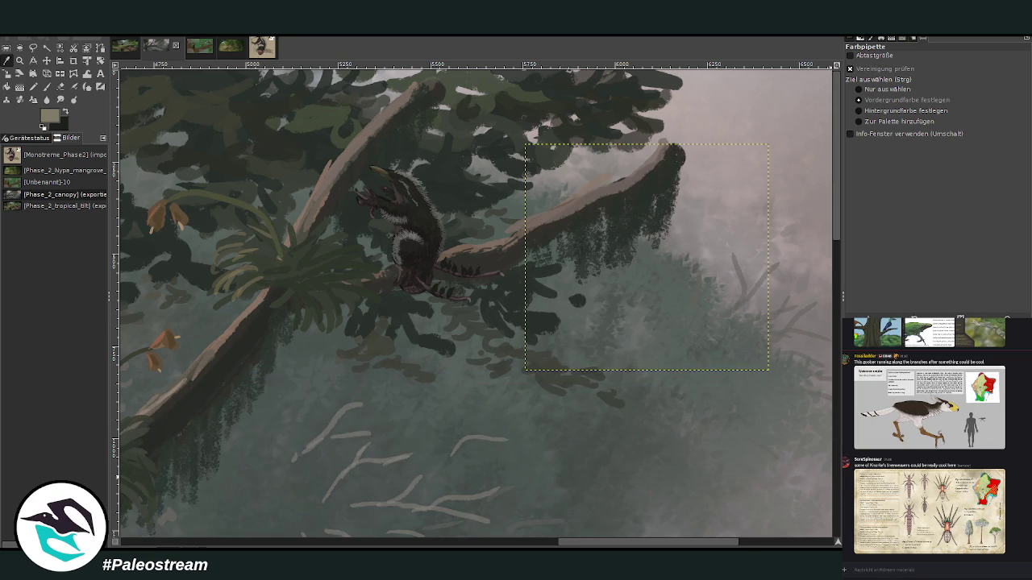
key("Page_Down")
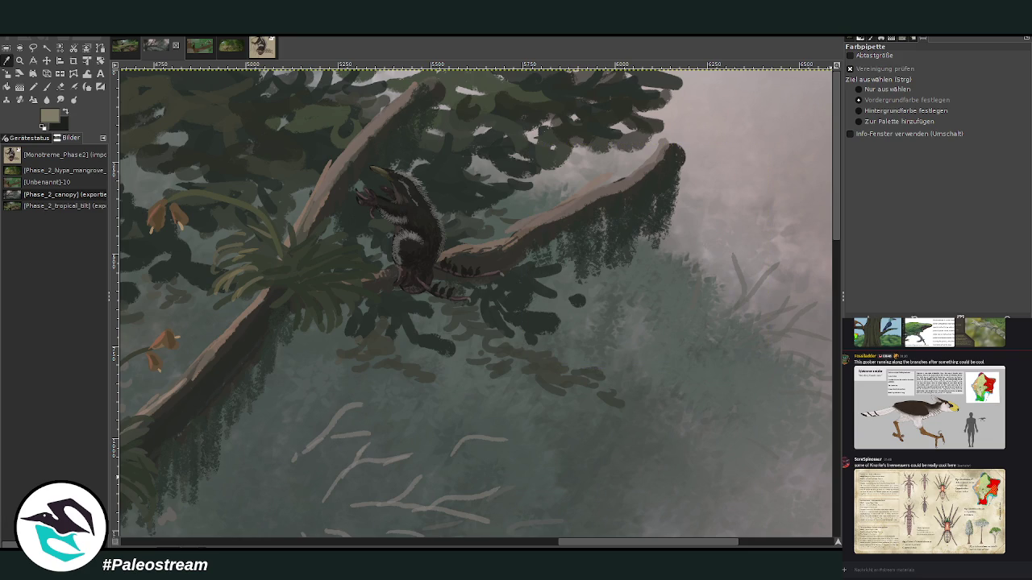
key("ctrl+z")
key("ctrl+y")
left_click(333, 169)
- Paint light hairy chalk strokes along the branch edge with a size-23 brush
left_click(46, 86)
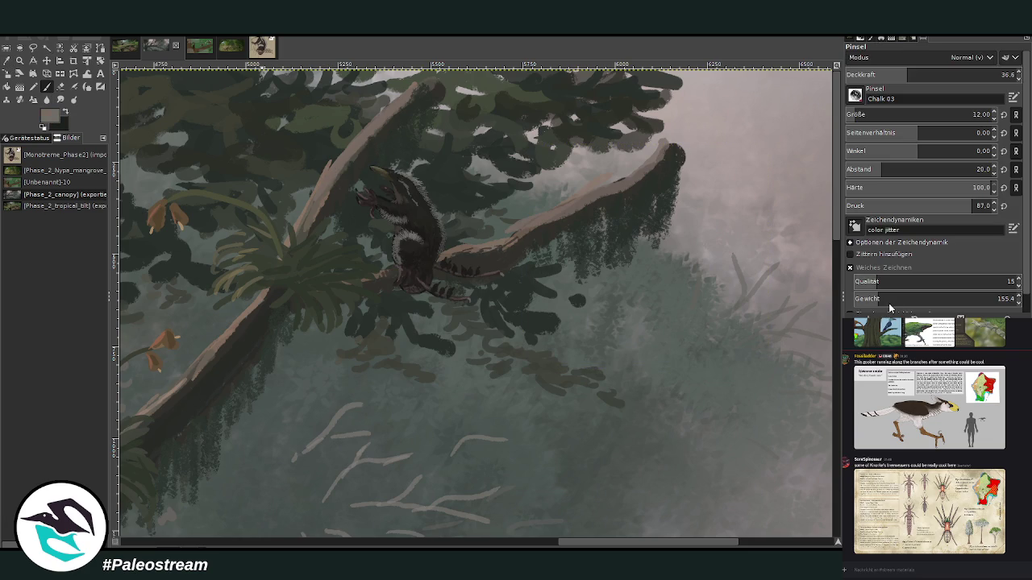
left_click_drag(911, 115, 927, 114)
left_click_drag(344, 171, 355, 158)
mouse_move(332, 165)
left_mouse_down()
mouse_move(357, 160)
mouse_move(392, 129)
left_mouse_up()
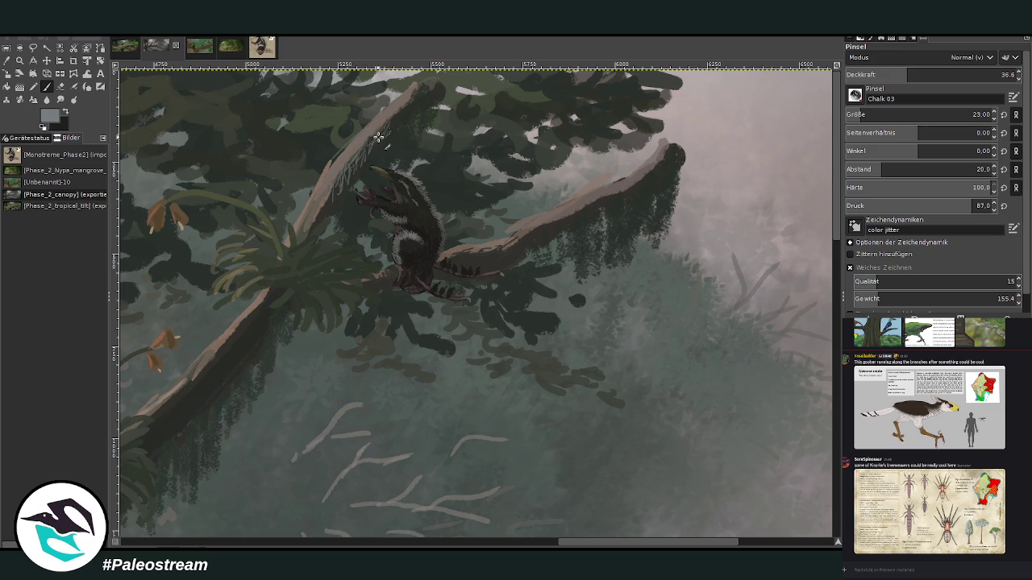
- Zoom in close on the creature and hatch light chalk strokes along its branch
key("z")
left_click_drag(218, 90, 572, 423)
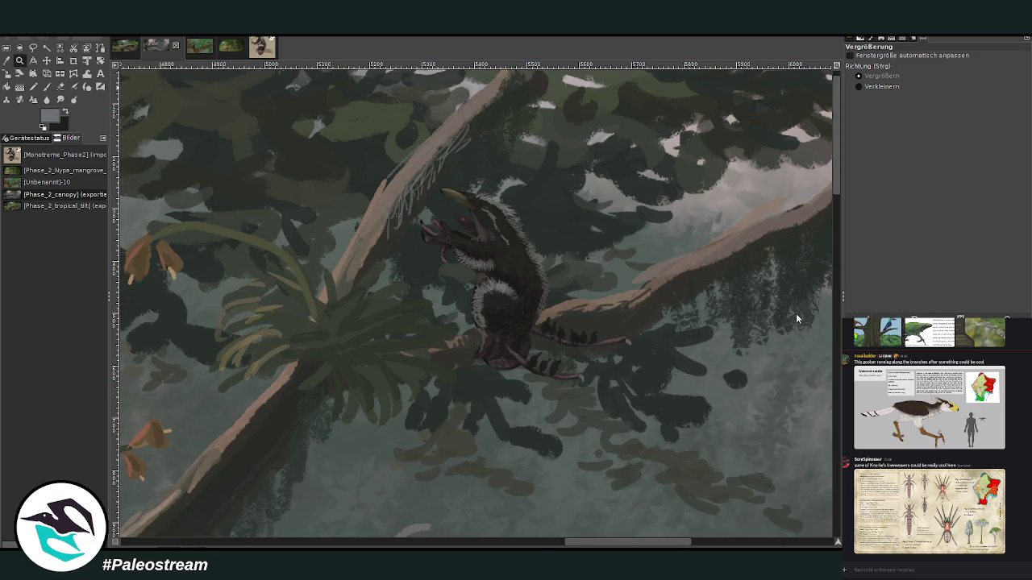
left_click(414, 200)
left_click(385, 234, "ctrl")
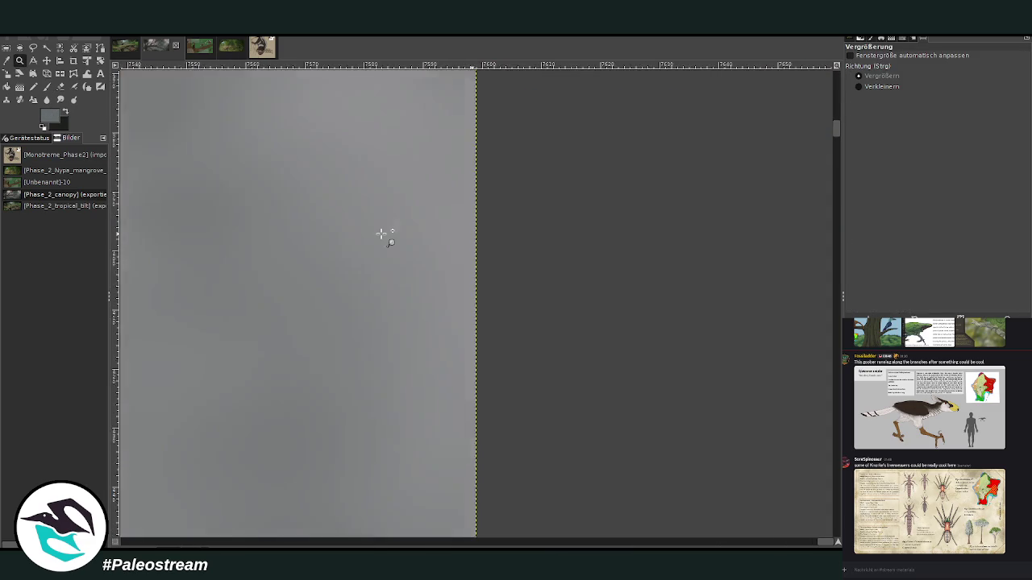
left_click(380, 234, "ctrl")
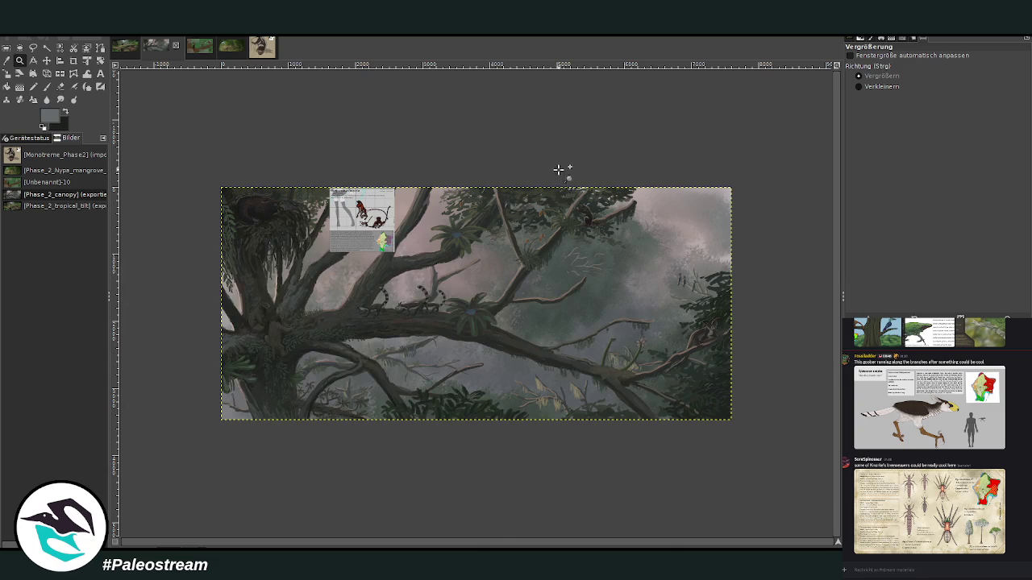
left_click(558, 233)
left_click_drag(458, 135, 572, 373)
key("p")
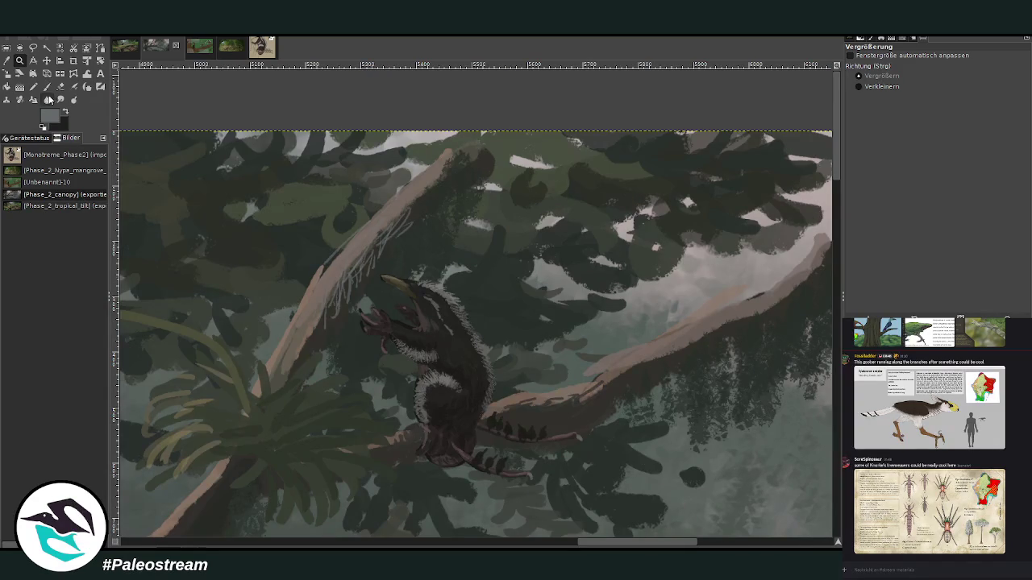
mouse_move(391, 220)
left_mouse_down()
mouse_move(323, 326)
mouse_move(400, 234)
left_mouse_up()
- At 49.8 opacity, hatch darker then lighter grey strokes across the upper branch
left_click(712, 201, "ctrl")
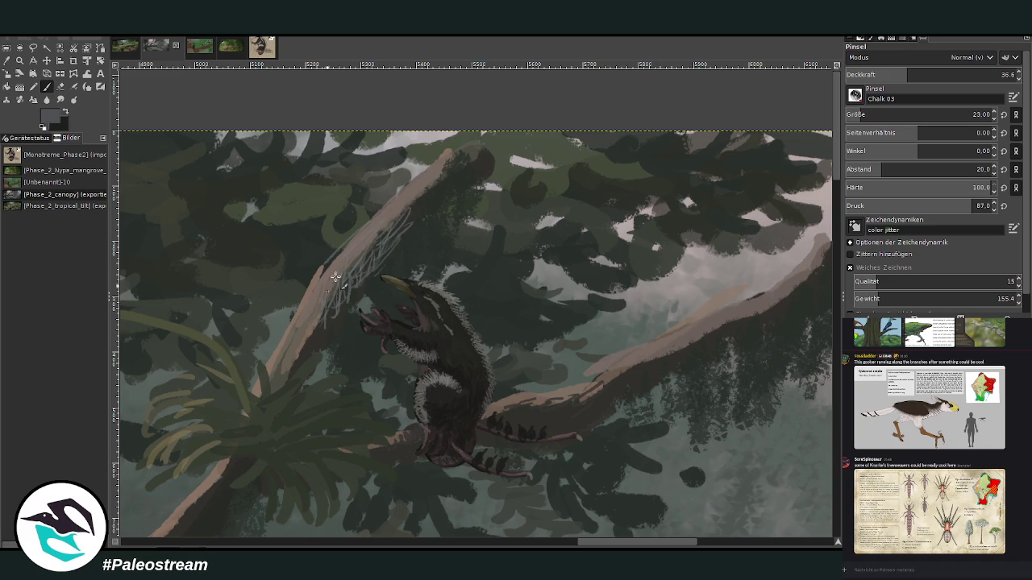
left_click(930, 71)
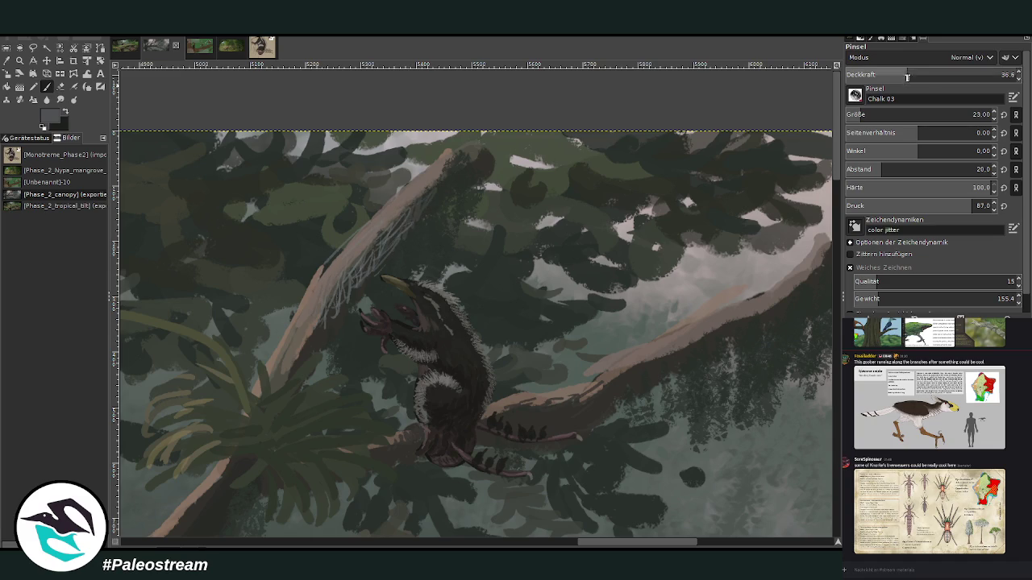
left_click_drag(397, 239, 382, 294)
mouse_move(407, 217)
left_mouse_down()
mouse_move(363, 314)
mouse_move(334, 302)
mouse_move(306, 344)
mouse_move(343, 311)
mouse_move(334, 333)
mouse_move(427, 193)
mouse_move(448, 216)
mouse_move(472, 165)
mouse_move(500, 154)
mouse_move(473, 126)
left_mouse_up()
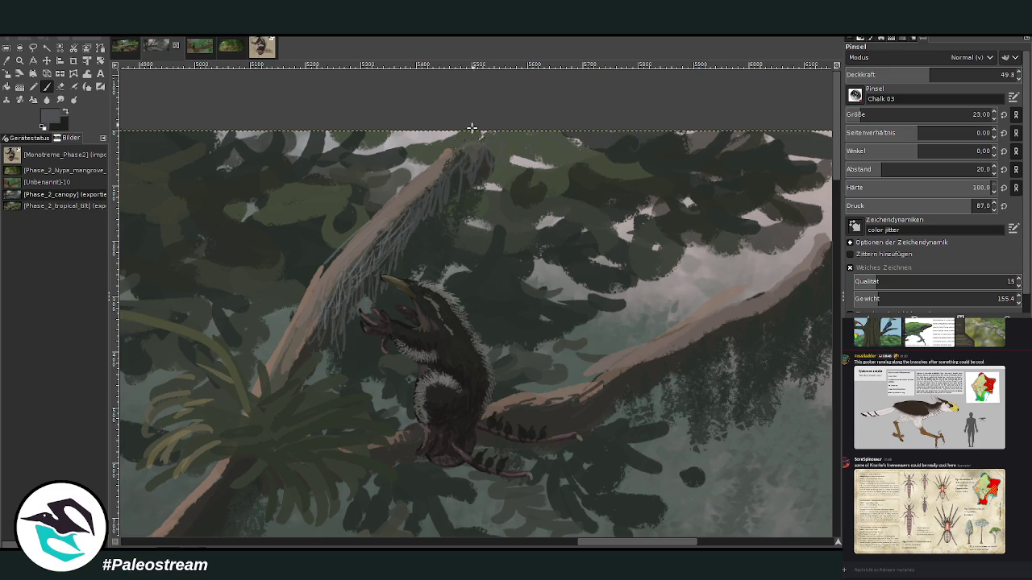
left_click(796, 331, "ctrl")
left_click_drag(353, 251, 321, 278)
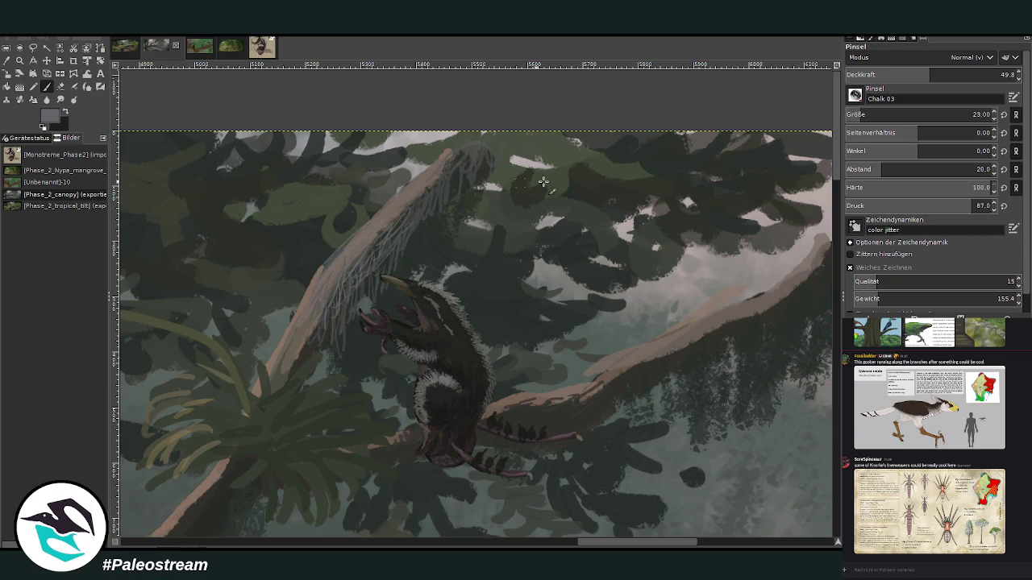
mouse_move(434, 155)
left_mouse_down()
mouse_move(348, 249)
mouse_move(438, 166)
mouse_move(317, 290)
left_mouse_up()
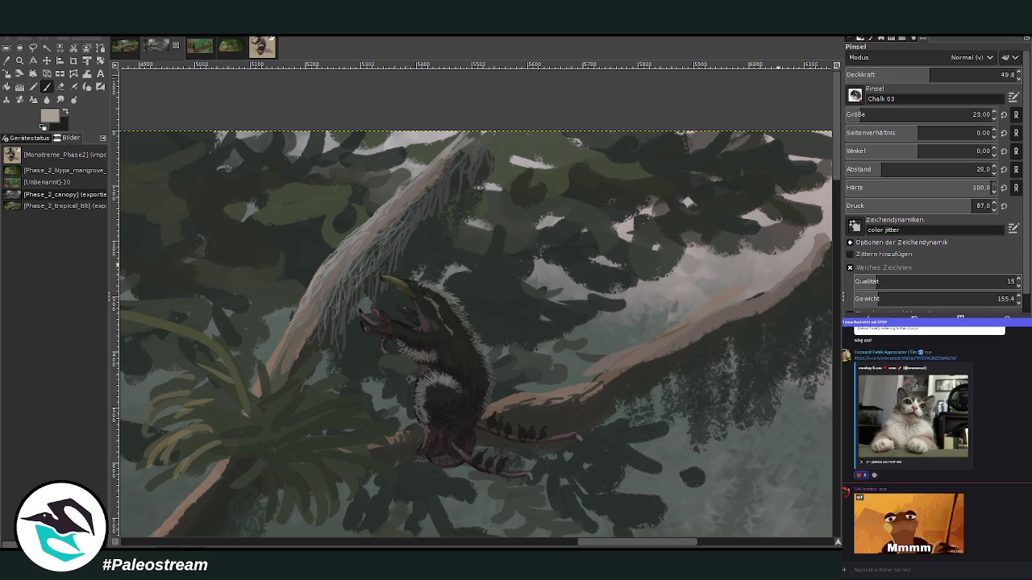
- Paint grey strands along and hanging from the upper branch
left_click(806, 307, "ctrl")
left_click(796, 319, "ctrl")
mouse_move(448, 194)
left_mouse_down()
mouse_move(469, 166)
mouse_move(494, 206)
left_mouse_up()
mouse_move(509, 170)
left_mouse_down()
mouse_move(516, 207)
mouse_move(535, 211)
left_mouse_up()
left_click_drag(553, 166, 545, 223)
- At 60.3 opacity, paint hanging strands further right in the canopy and under the right branch
left_click(931, 75)
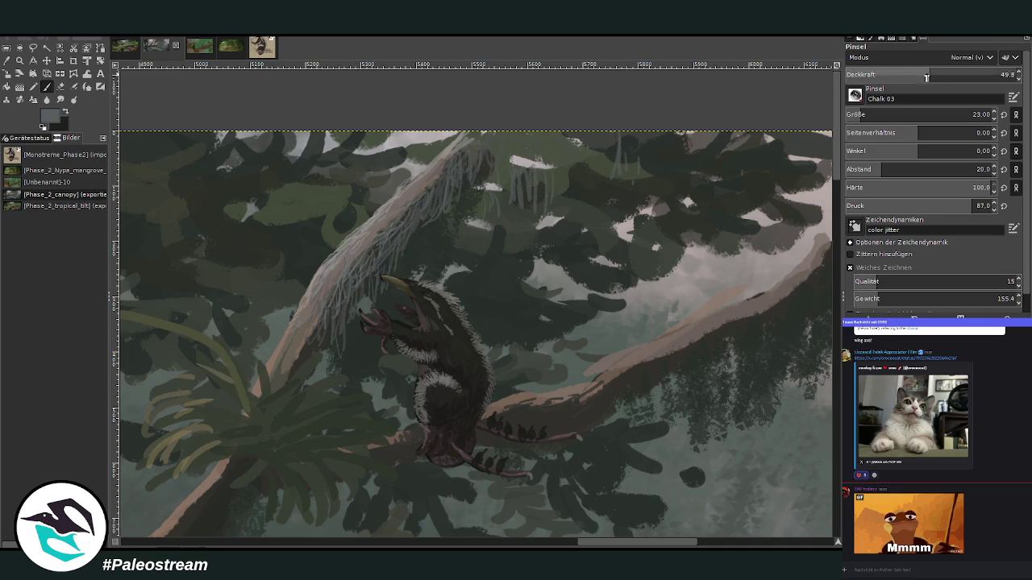
key("Page_Up")
mouse_move(611, 134)
left_mouse_down()
mouse_move(609, 202)
mouse_move(601, 169)
mouse_move(637, 194)
left_mouse_up()
left_click_drag(660, 153, 663, 179)
left_click_drag(676, 147, 672, 217)
left_click_drag(650, 166, 645, 196)
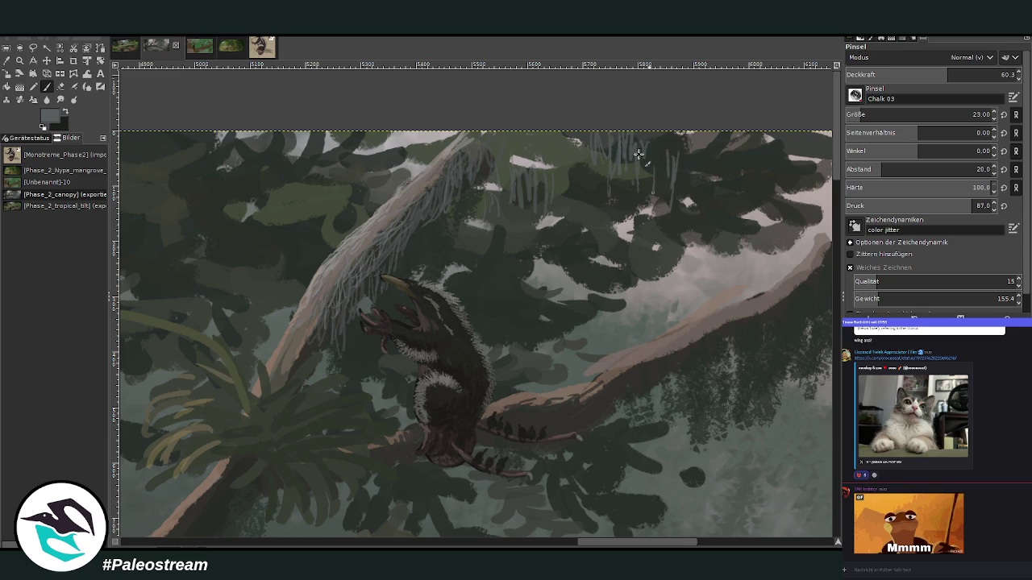
mouse_move(709, 325)
left_mouse_down()
mouse_move(711, 341)
mouse_move(642, 379)
left_mouse_up()
mouse_move(695, 337)
left_mouse_down()
mouse_move(693, 358)
mouse_move(637, 385)
left_mouse_up()
left_click_drag(614, 544, 633, 545)
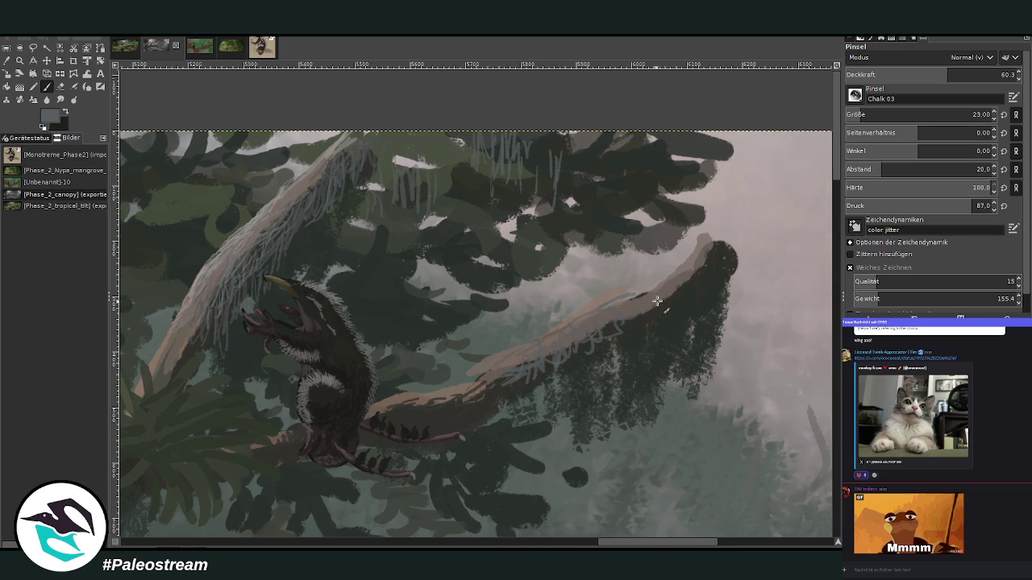
- Hatch light grey strokes along the right and lower branches, dabbing in lighter patches
left_click(793, 323, "ctrl")
mouse_move(613, 338)
left_mouse_down()
mouse_move(580, 345)
mouse_move(647, 315)
mouse_move(670, 283)
mouse_move(594, 302)
mouse_move(625, 287)
mouse_move(574, 316)
mouse_move(599, 315)
mouse_move(505, 369)
mouse_move(484, 367)
mouse_move(416, 401)
mouse_move(481, 392)
left_mouse_up()
left_click_drag(388, 401, 373, 416)
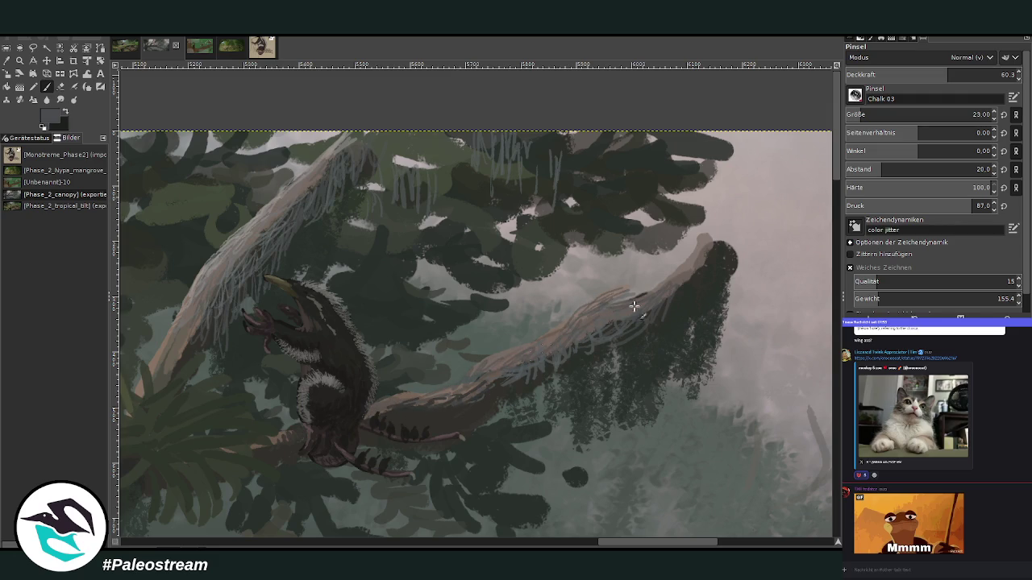
left_click(795, 323, "ctrl")
left_click(796, 302, "ctrl")
mouse_move(582, 307)
left_mouse_down()
mouse_move(500, 354)
mouse_move(562, 327)
left_mouse_up()
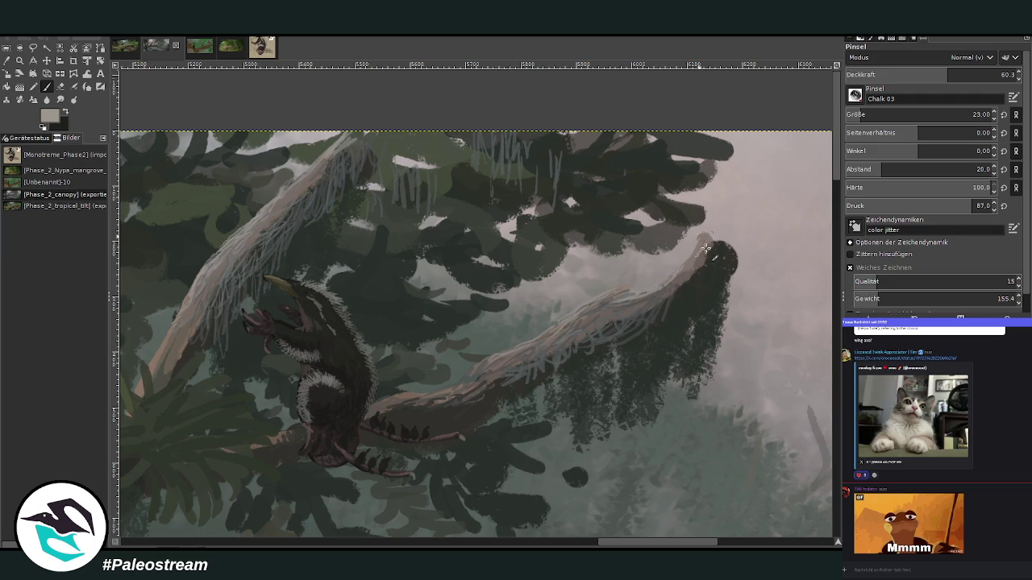
left_click_drag(490, 358, 472, 375)
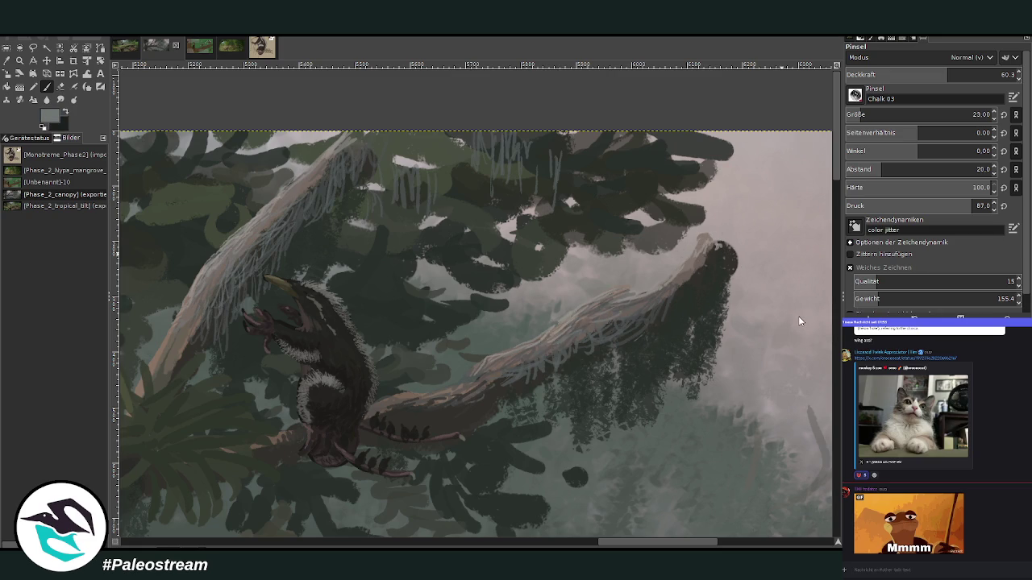
left_click_drag(675, 299, 648, 356)
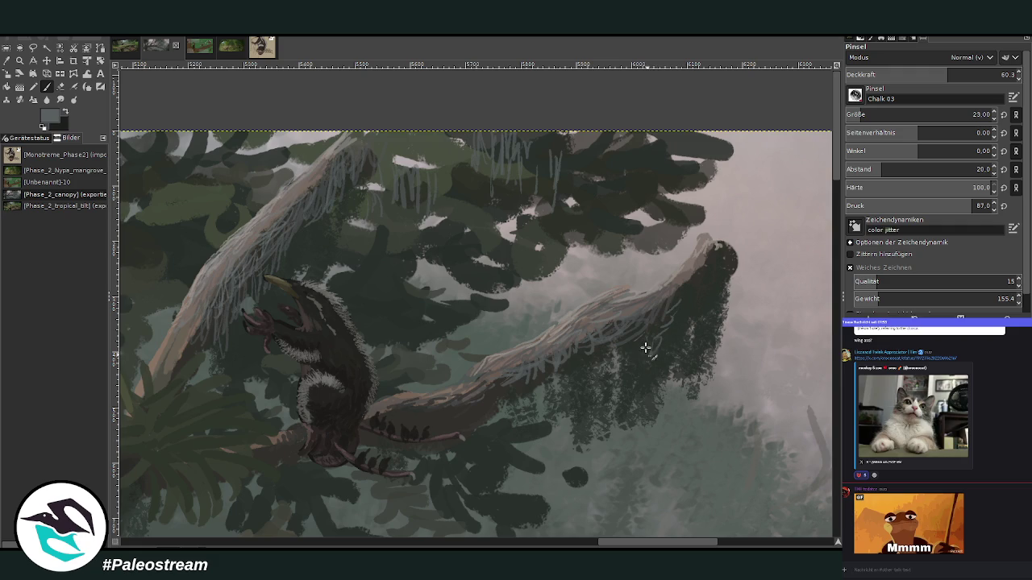
- Paint faint strands on the branch underside at opacities 39.7 and 61.2
left_click(914, 74)
mouse_move(637, 324)
left_mouse_down()
mouse_move(656, 336)
mouse_move(643, 376)
mouse_move(618, 345)
left_mouse_up()
left_click_drag(677, 305, 684, 280)
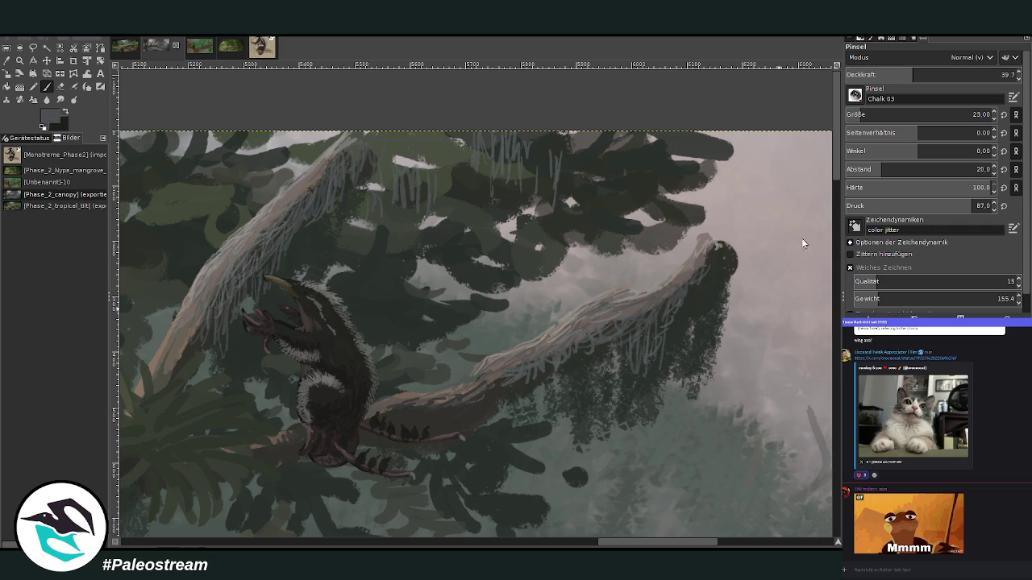
left_click(949, 75)
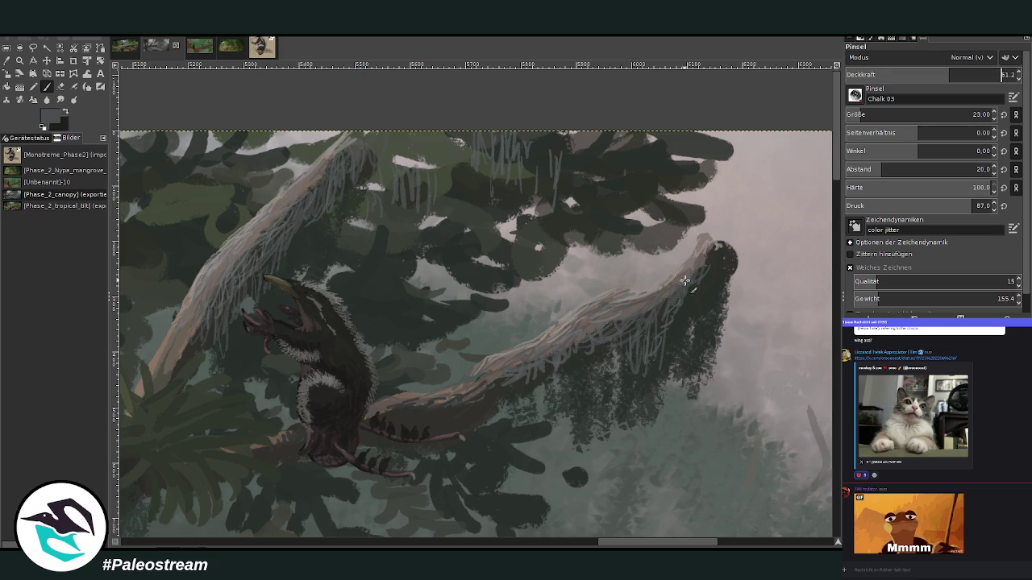
left_click_drag(594, 362, 566, 362)
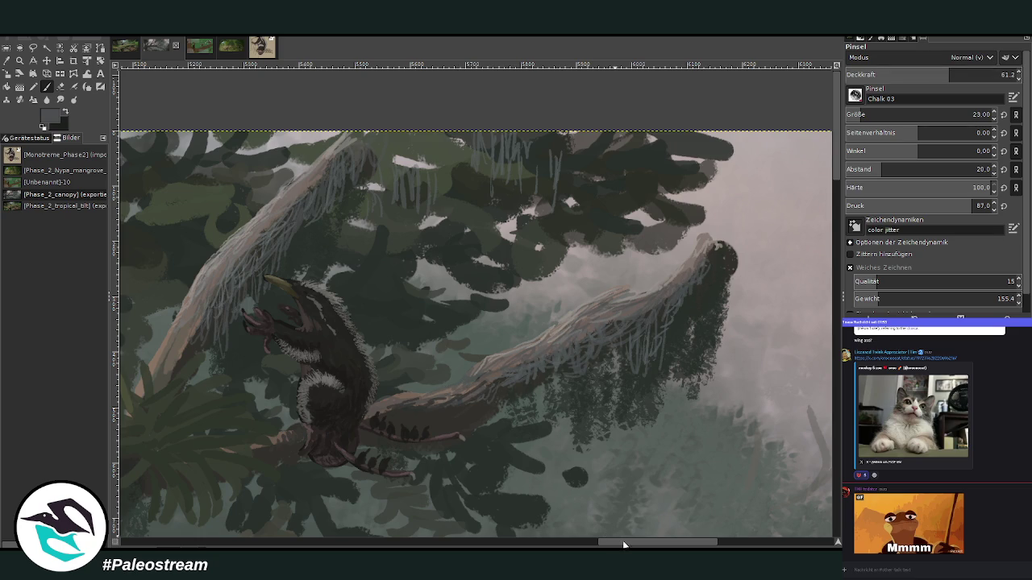
scroll(540, 282, "left", 5)
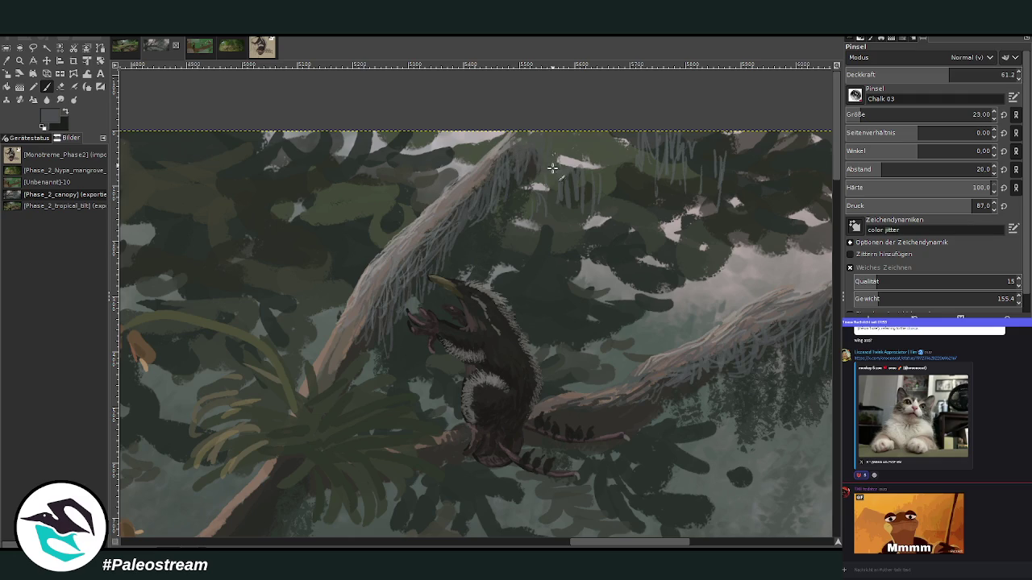
- Raise the brush opacity to 76.7 and zoom in on the climbing creature
left_click(960, 74)
left_click_drag(961, 73, 976, 74)
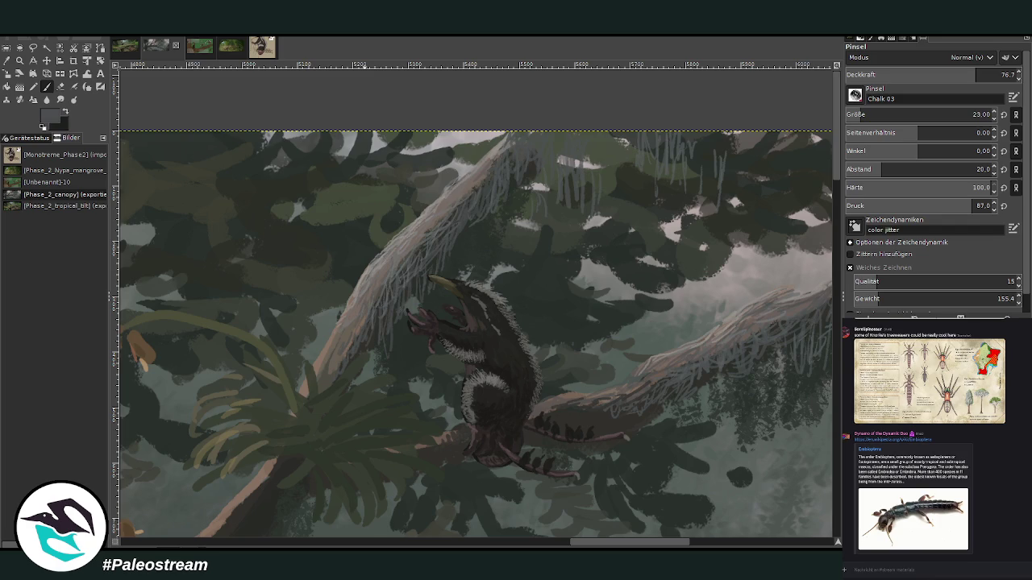
key("z")
left_click_drag(379, 207, 631, 488)
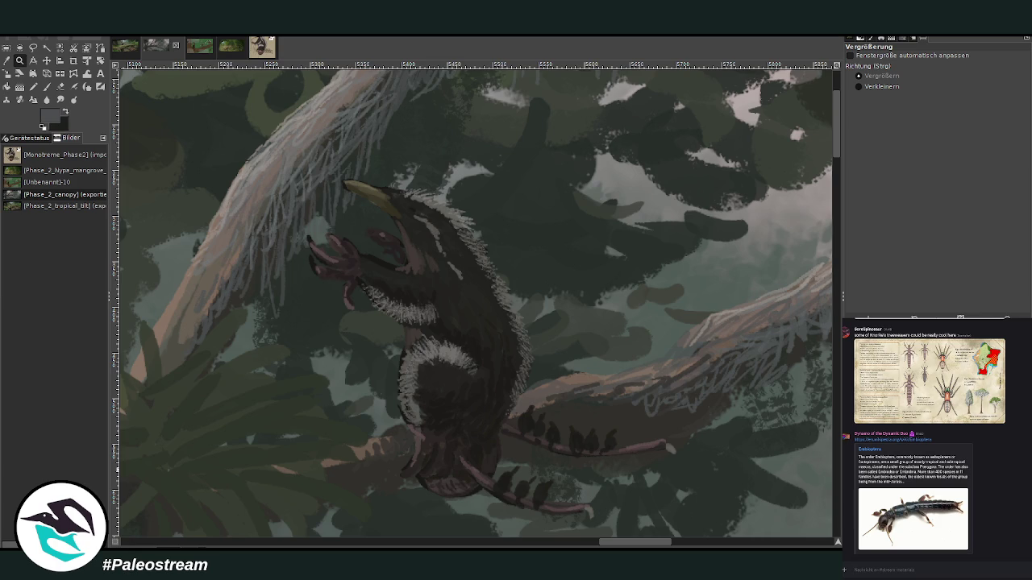
- Set the brush size to 11 and paint a pinkish tone onto the creature's raised arm
key("v")
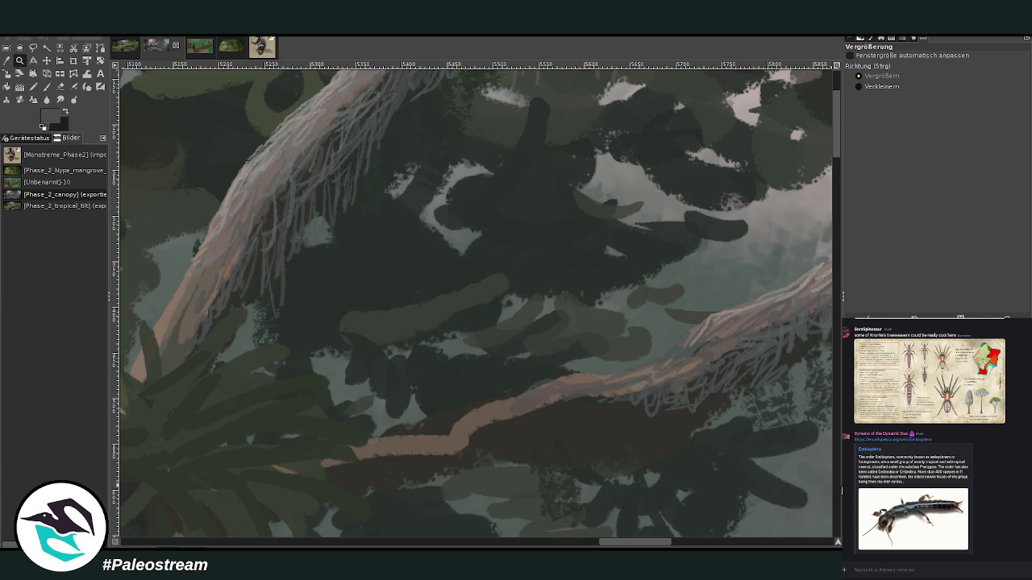
key("v")
key("o")
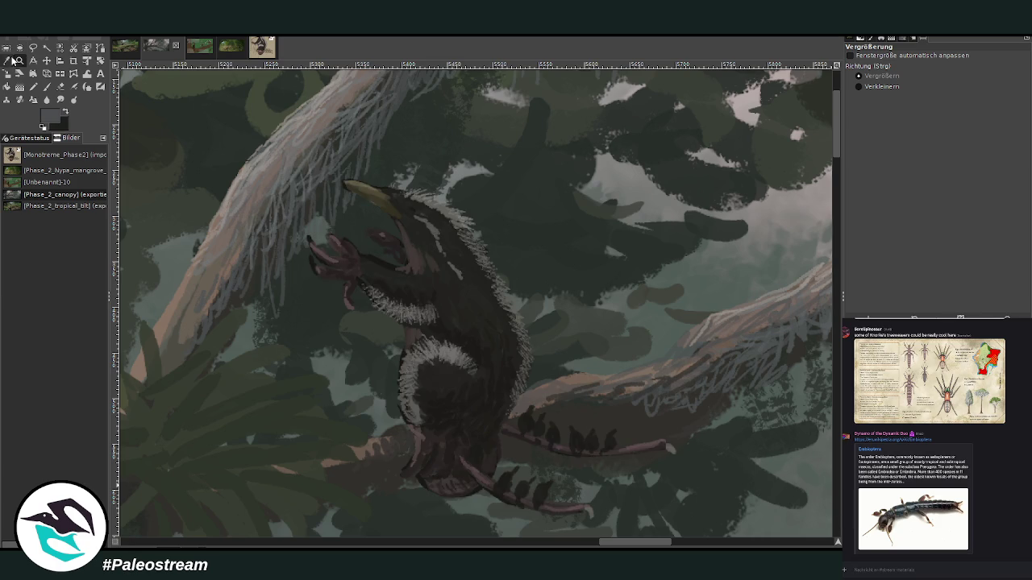
key("p")
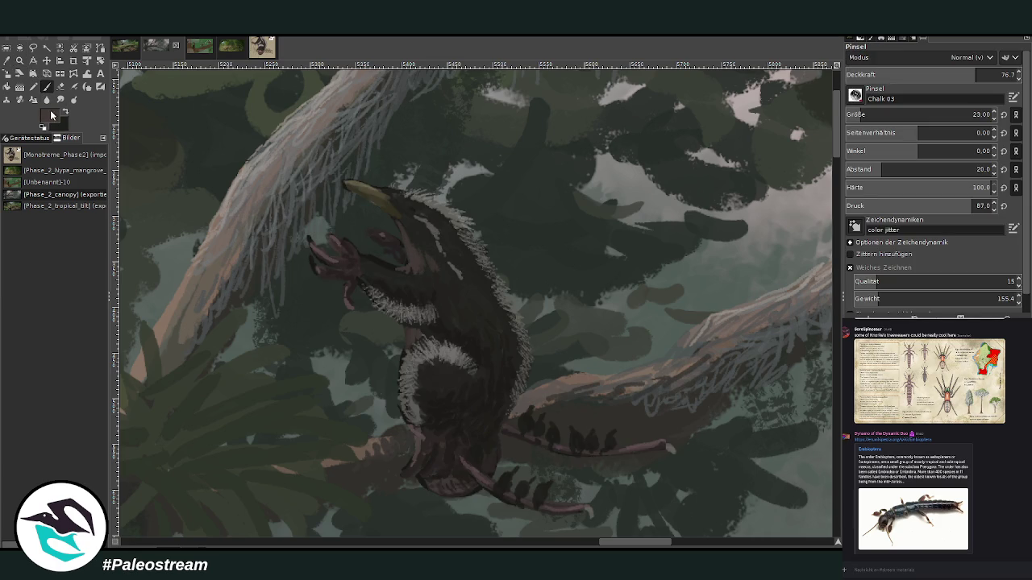
left_click(980, 115)
type("11")
key("Return")
left_click_drag(410, 251, 400, 271)
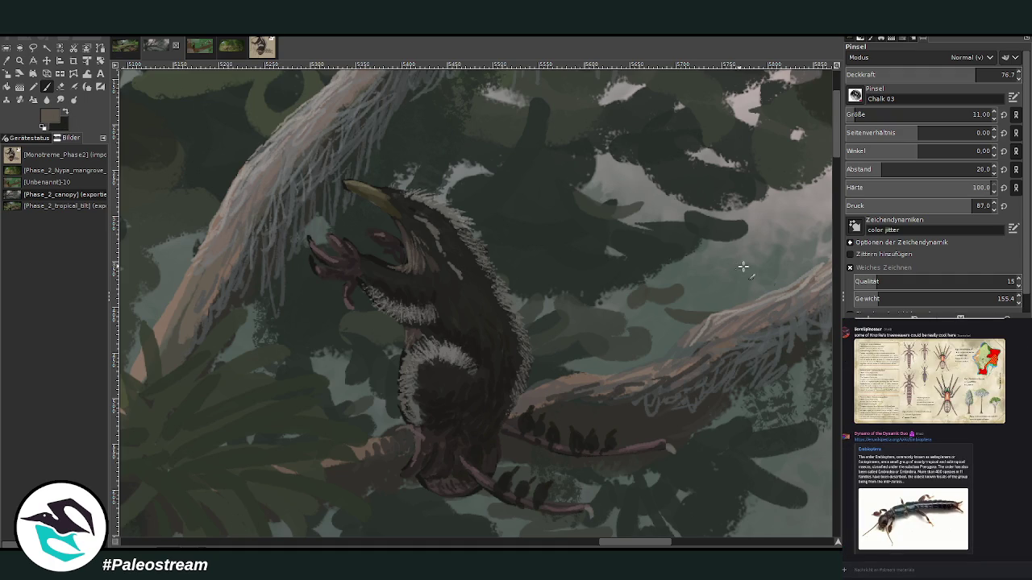
- Pick a lighter grey, a dark foliage colour and the creature's near-black from the painting
left_click(804, 317, "ctrl")
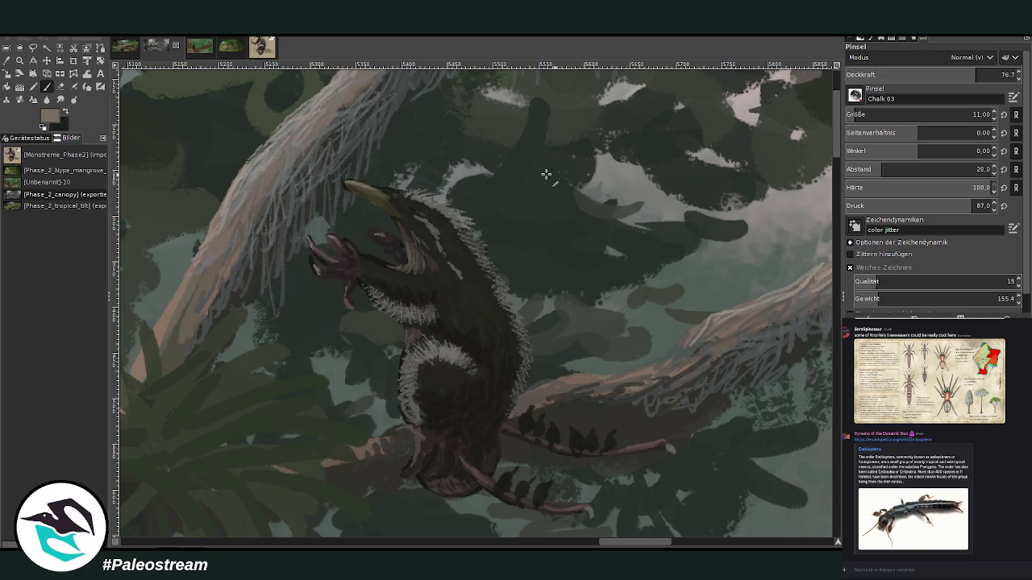
left_click(649, 233, "ctrl")
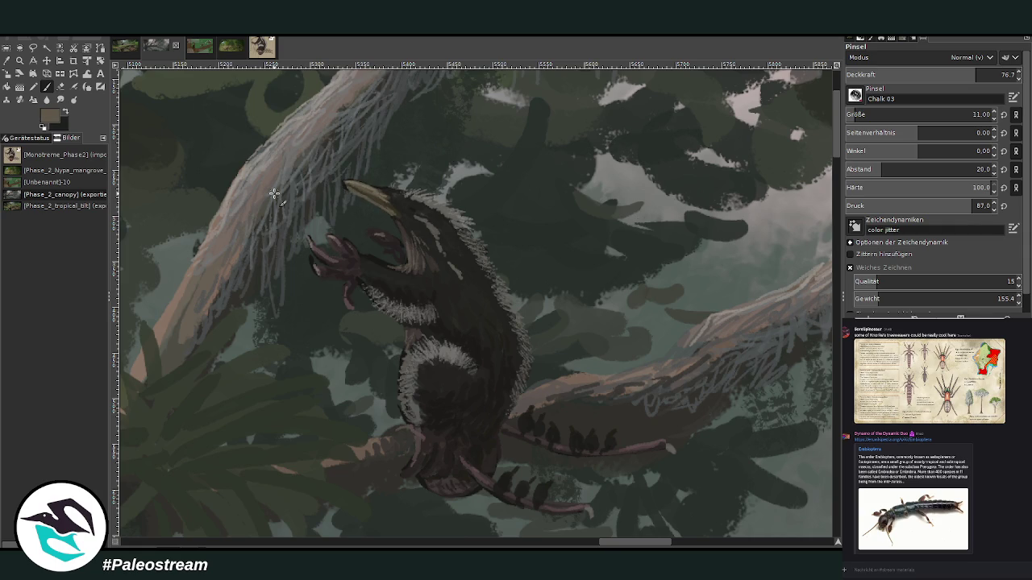
key("o")
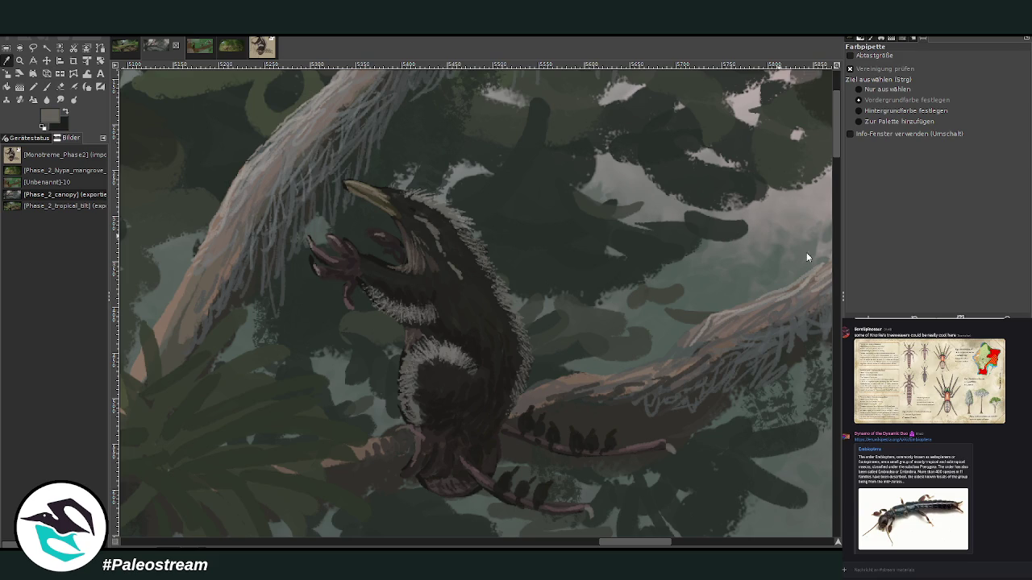
left_click(461, 282)
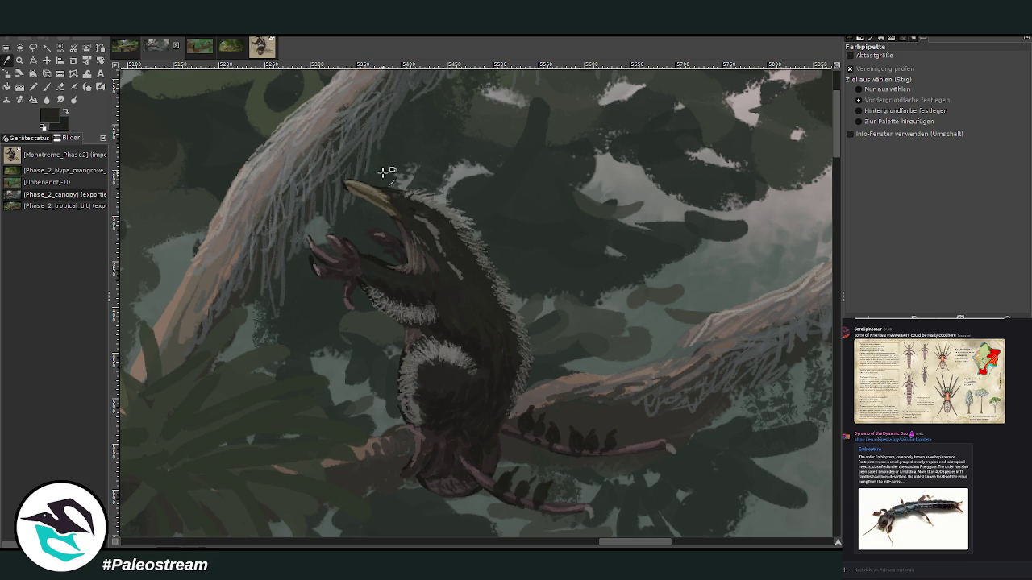
left_click(48, 87)
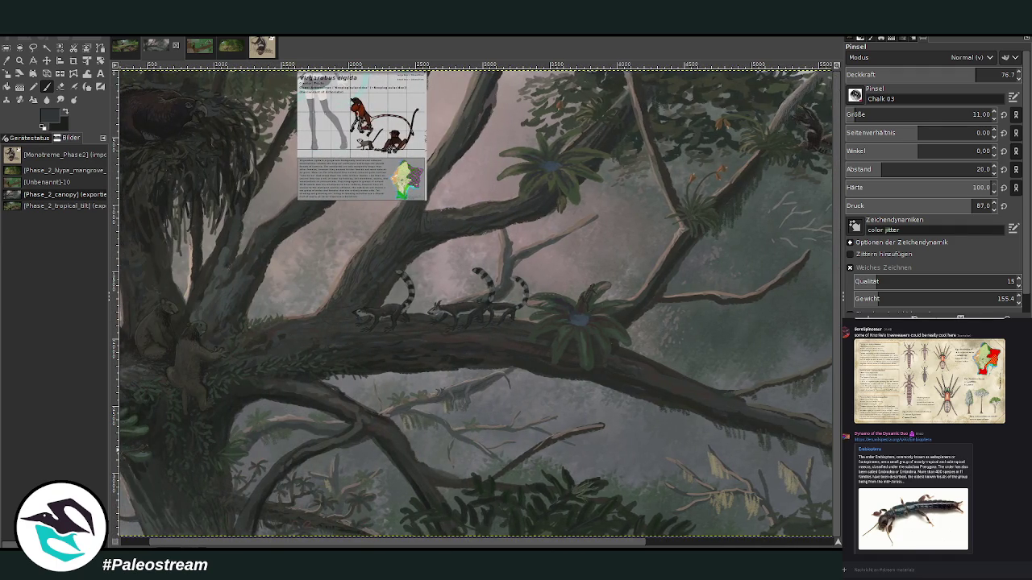
- Fade the pale twig scribbles in the mist with the eraser at 26.5 opacity
key("Page_Up")
key("minus")
key("minus")
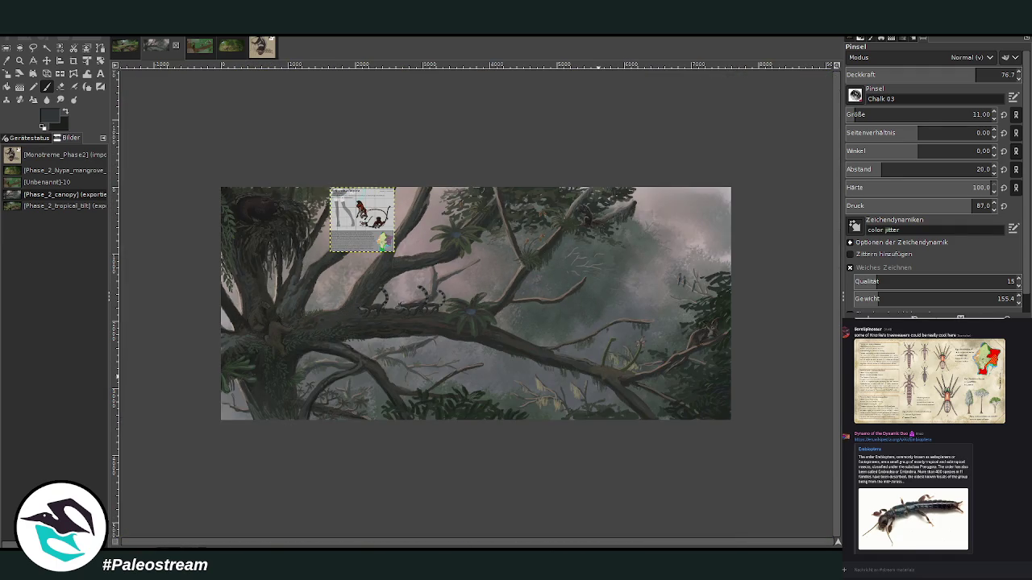
key("z")
left_click_drag(513, 223, 589, 278)
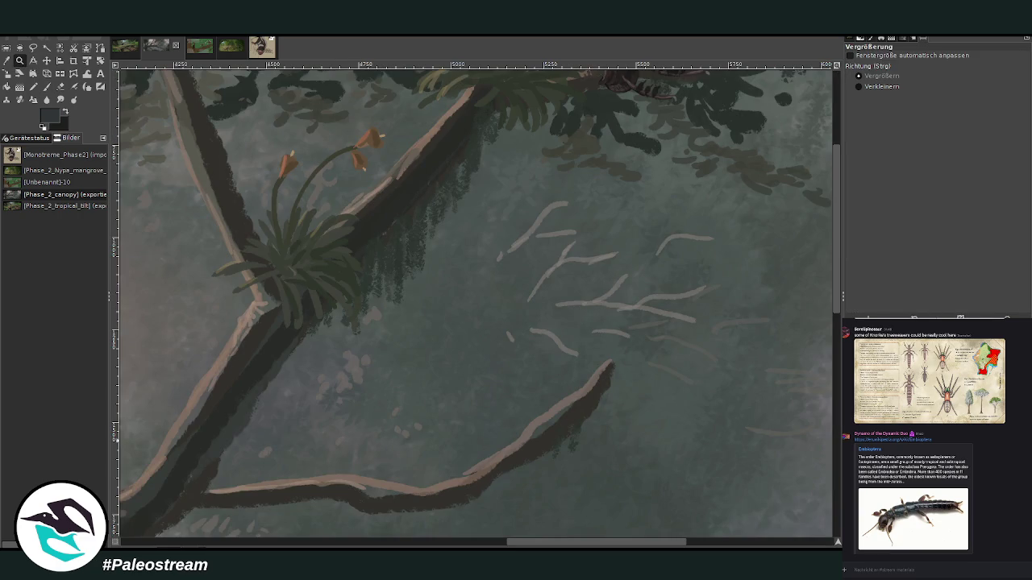
key("o")
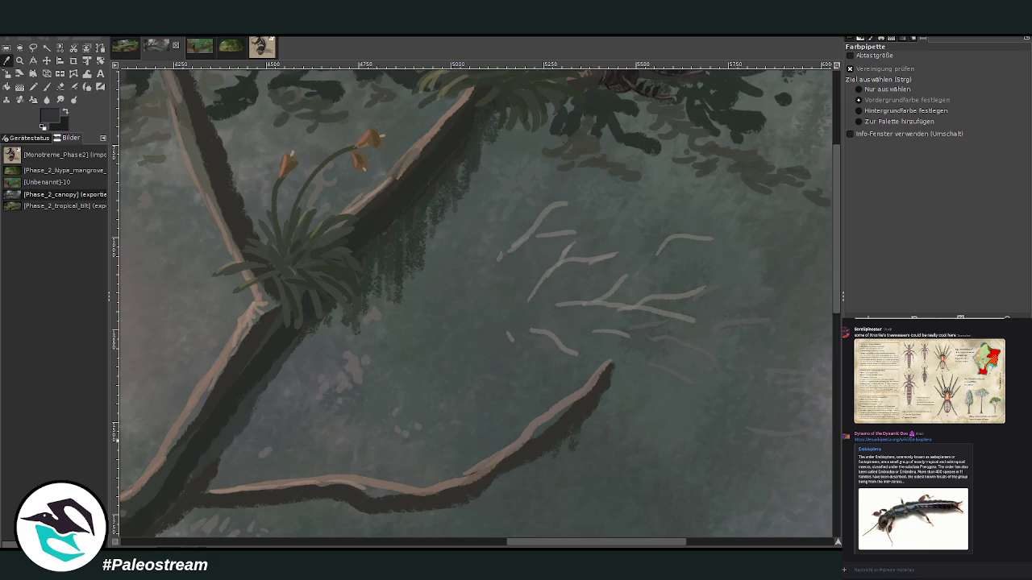
left_click(59, 86)
left_click_drag(910, 72, 889, 73)
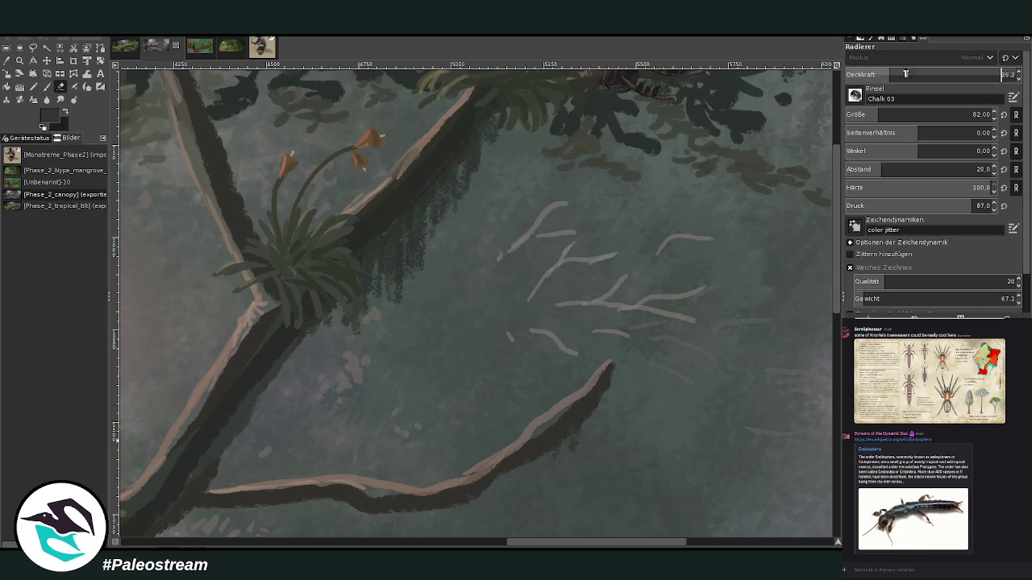
left_click_drag(530, 289, 528, 300)
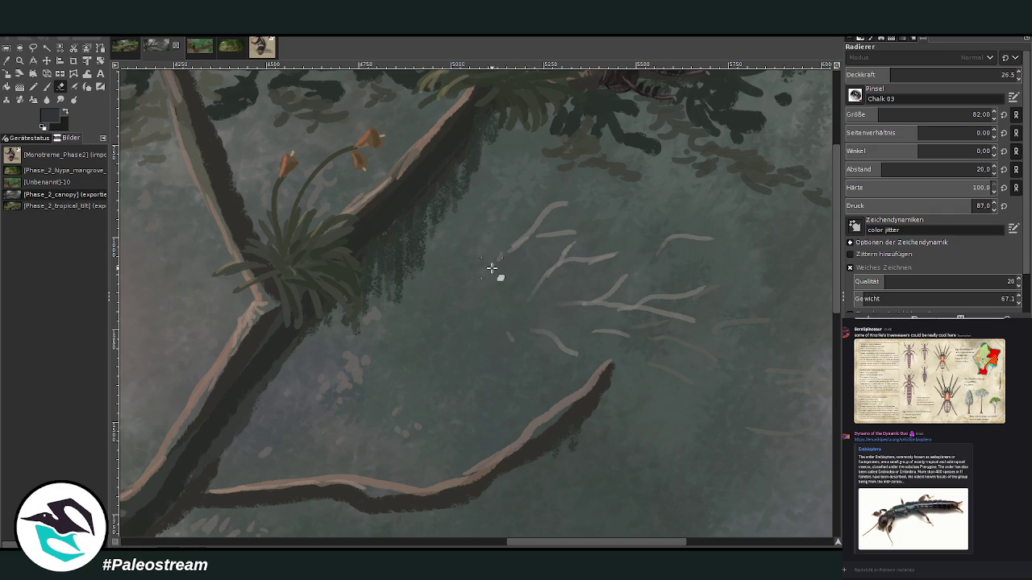
scroll(491, 268, "down", 4, "ctrl")
left_click_drag(294, 542, 157, 542)
key("minus")
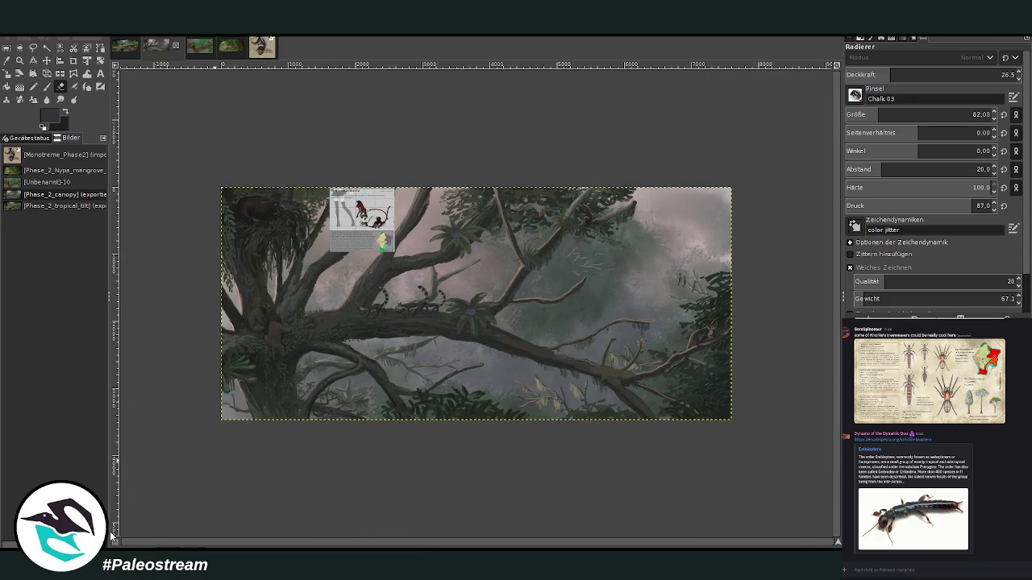
- Zoom into the crossing lower-left branches, briefly switching chat channels in between
left_click(20, 61)
left_click_drag(221, 162, 580, 362)
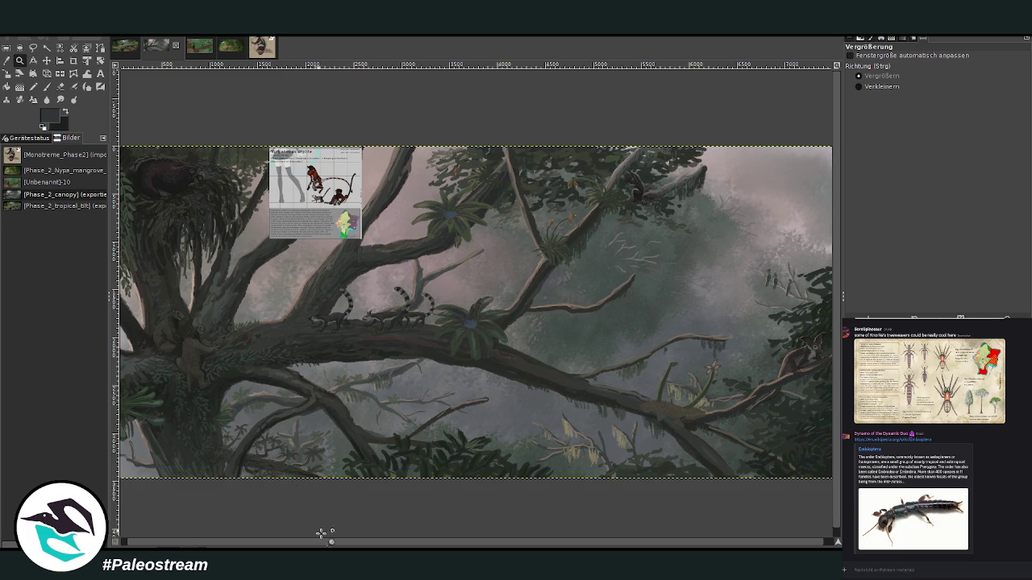
left_click(879, 570)
key("alt+Down")
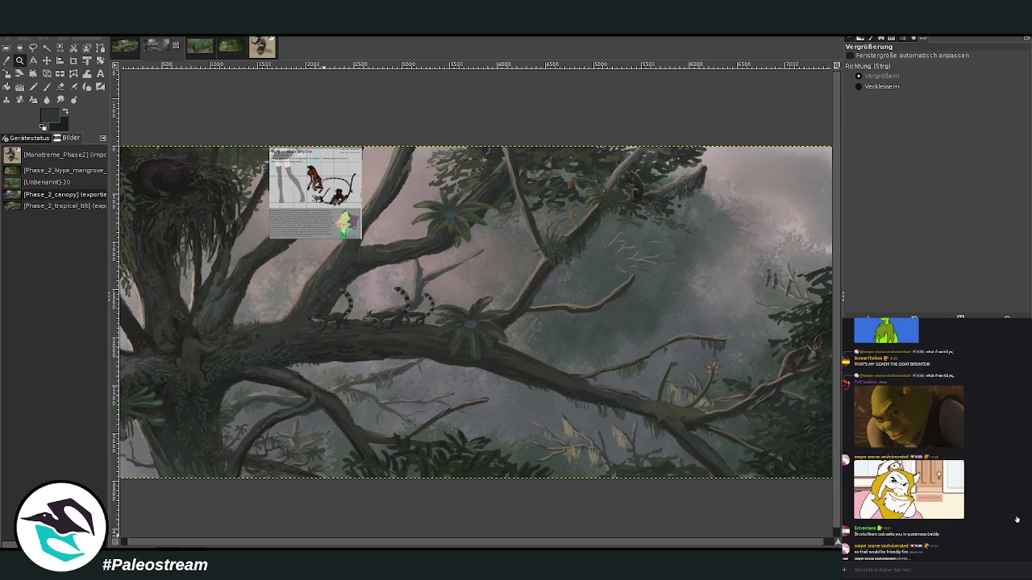
key("alt+Down")
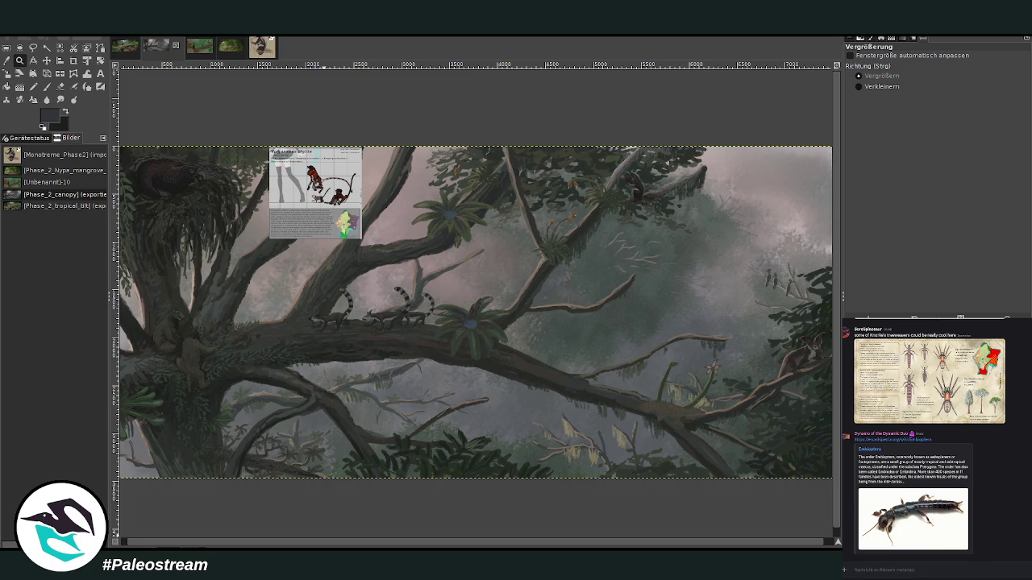
scroll(346, 525, "down", 1)
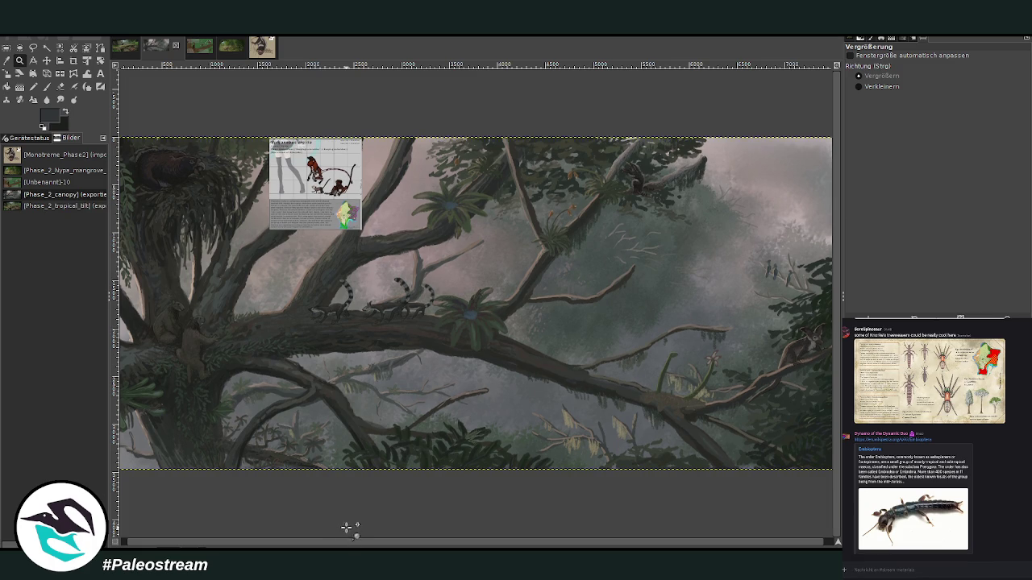
left_click_drag(279, 329, 412, 484)
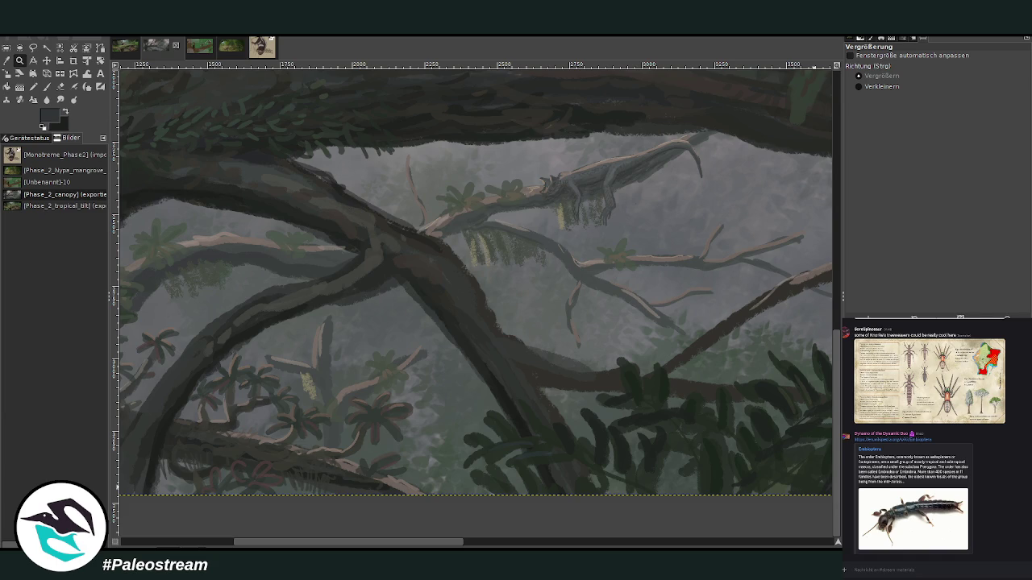
- Paint dark strokes with a size-50 brush over the main trunk and lower-left branch
left_click(454, 326)
key("o")
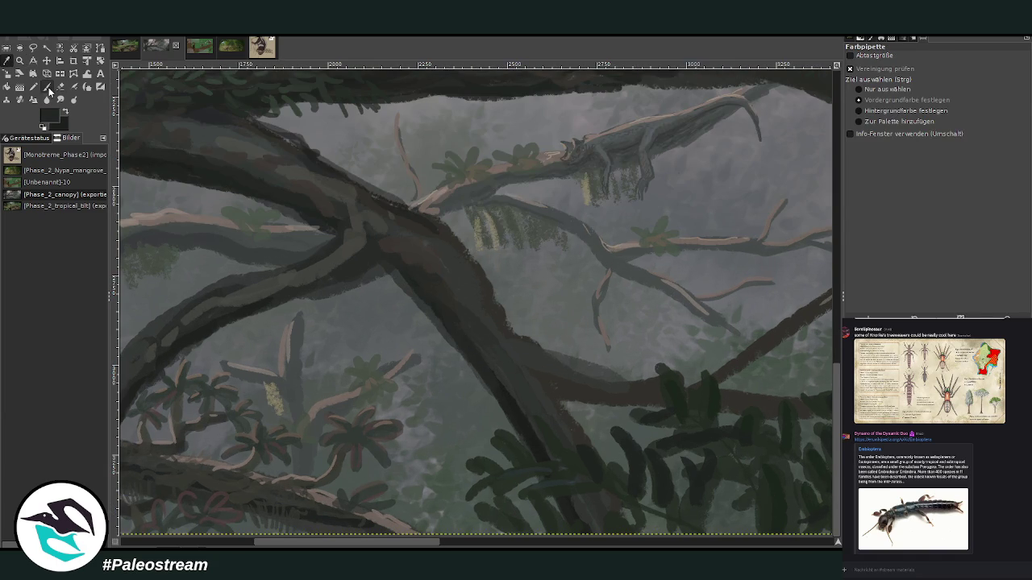
left_click(47, 88)
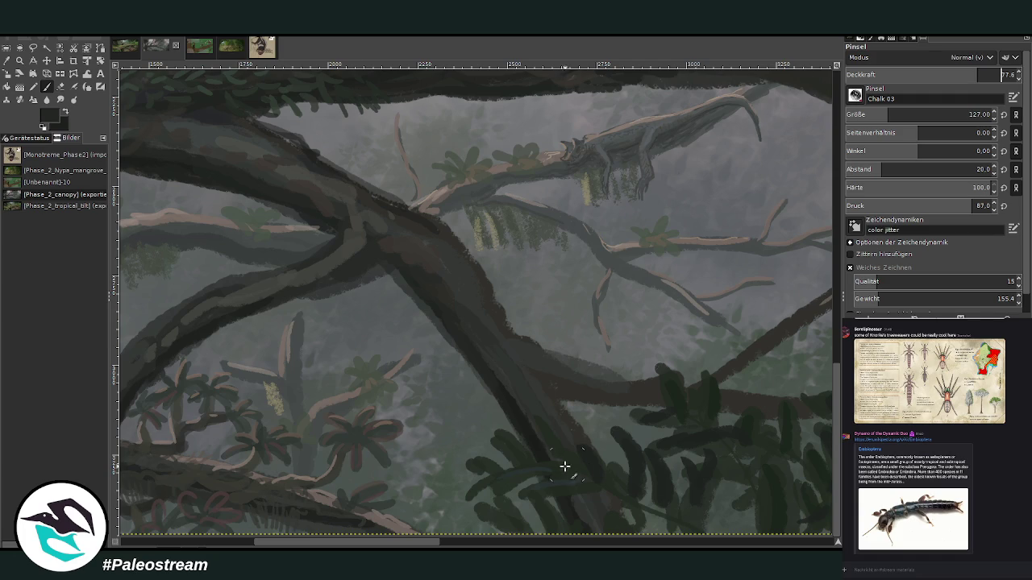
left_click(861, 111)
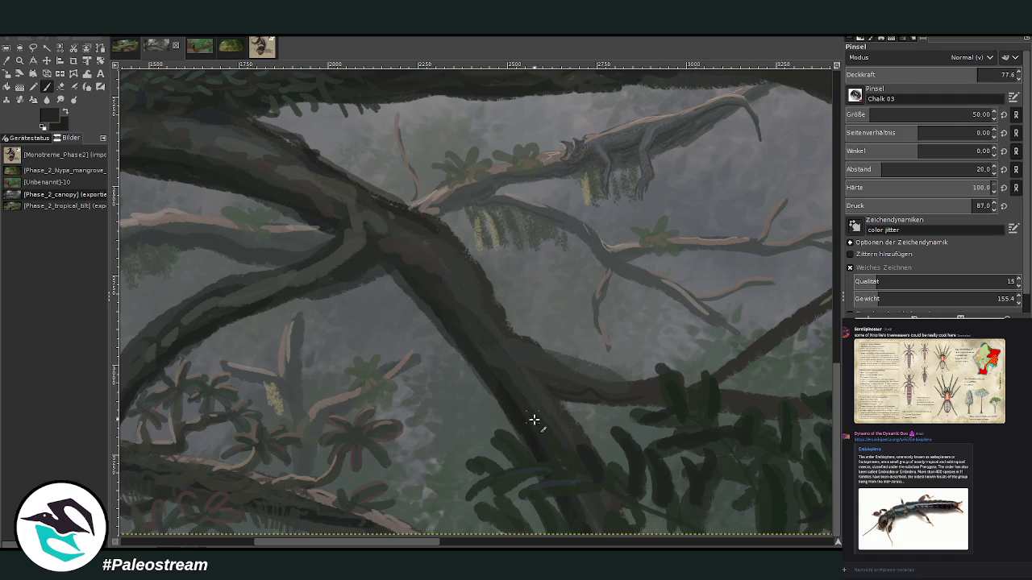
mouse_move(420, 267)
left_mouse_down()
mouse_move(561, 385)
mouse_move(653, 399)
left_mouse_up()
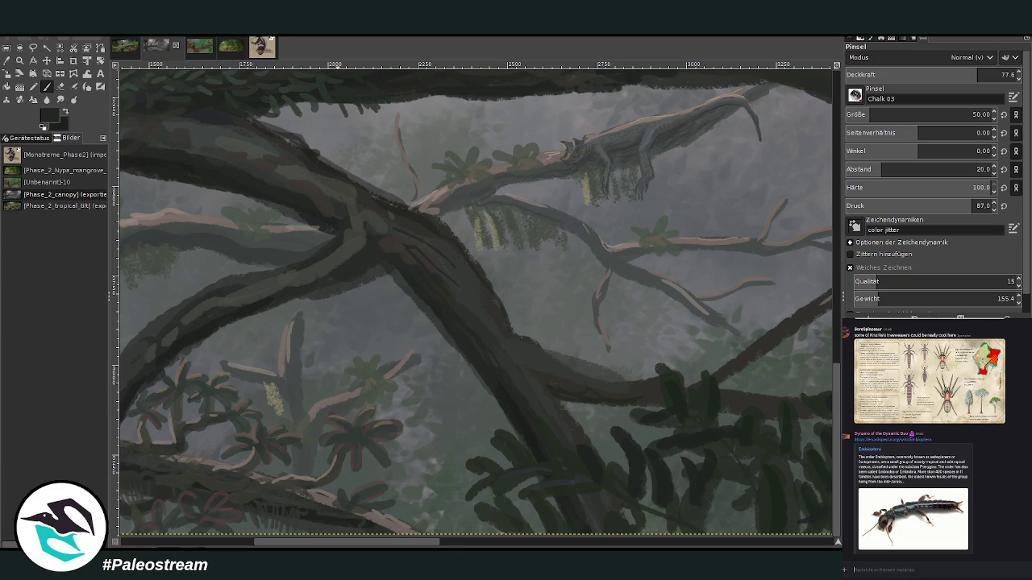
left_click_drag(374, 274, 280, 297)
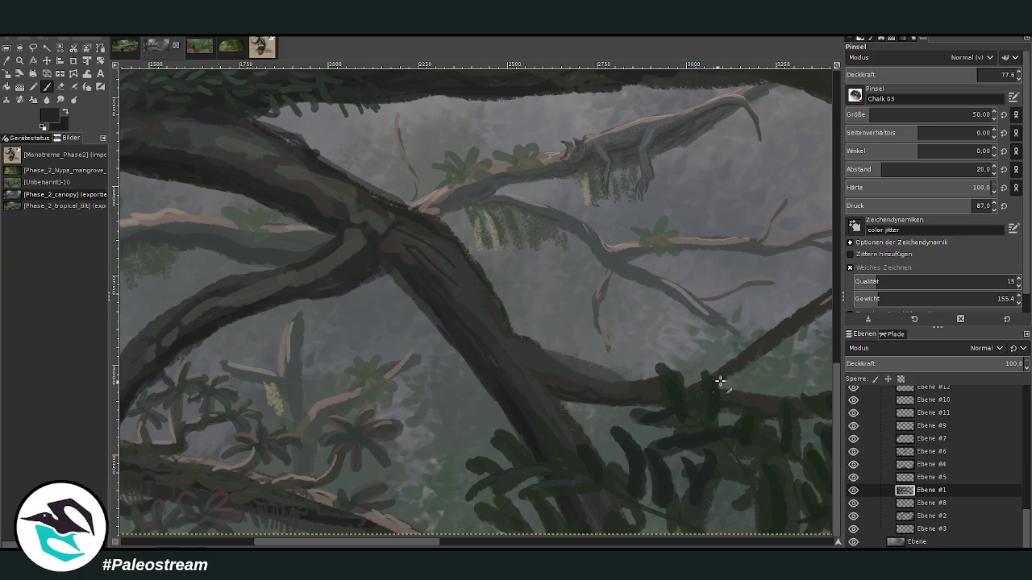
left_click_drag(426, 540, 498, 539)
left_click_drag(717, 237, 564, 292)
- Try erasing part of the diagonal branch highlight at 100% eraser opacity, then undo it
key("shift+e")
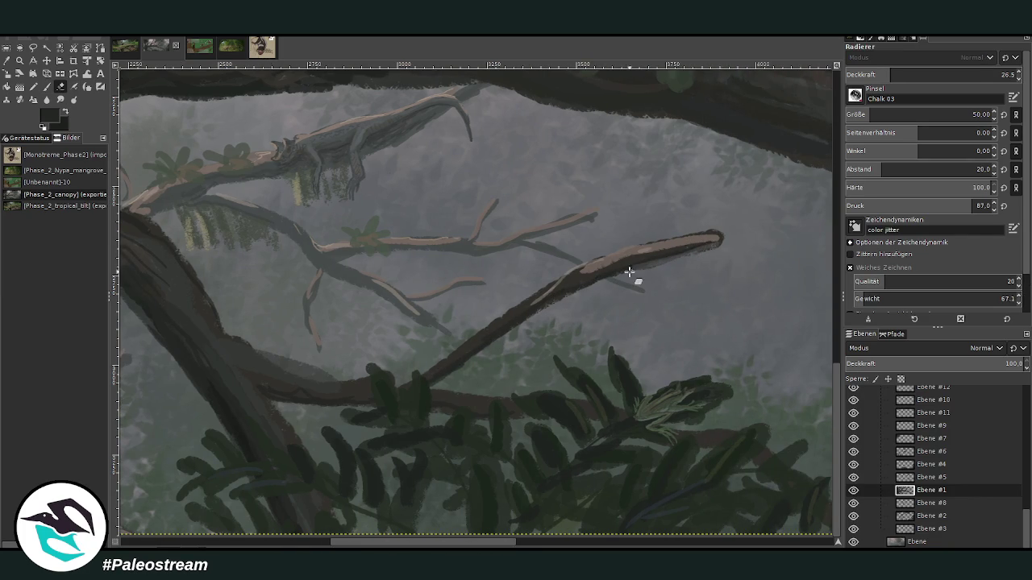
left_click(979, 68)
left_click_drag(979, 67, 1017, 71)
mouse_move(729, 234)
left_mouse_down()
mouse_move(675, 260)
mouse_move(632, 264)
left_mouse_up()
key("ctrl+z")
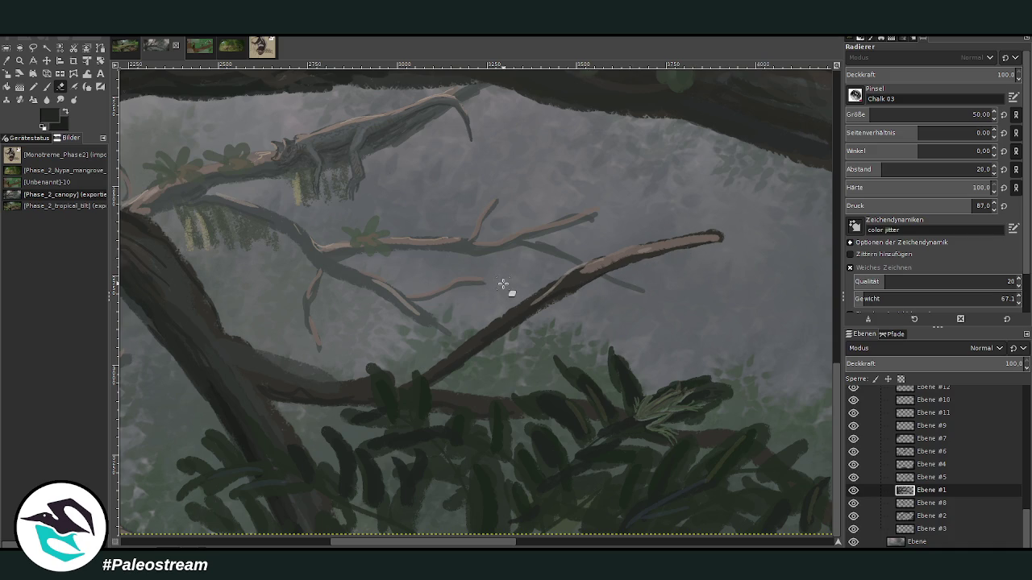
scroll(503, 286, "down", 3)
scroll(502, 284, "down", 1)
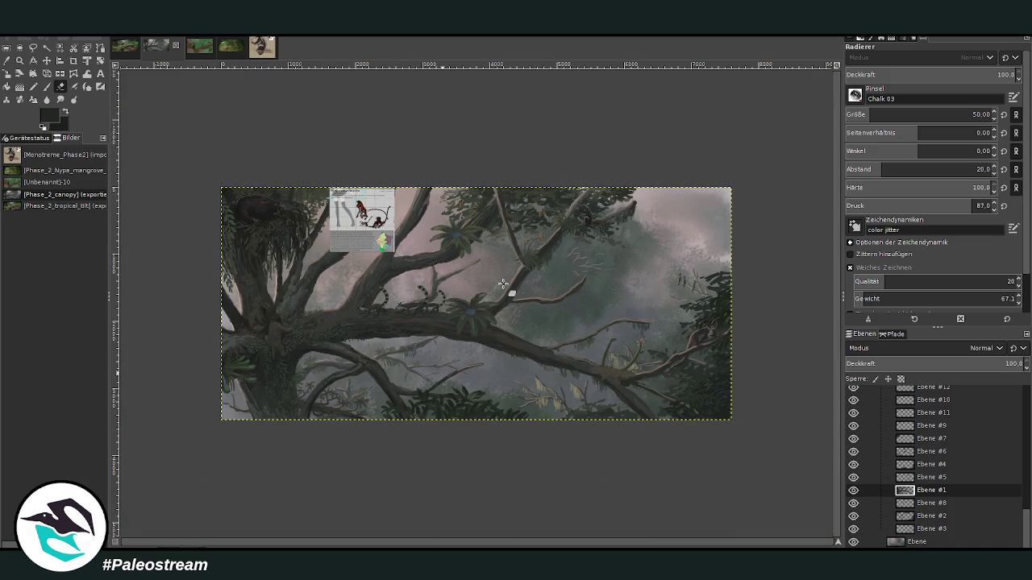
key("z")
left_click_drag(212, 181, 331, 236)
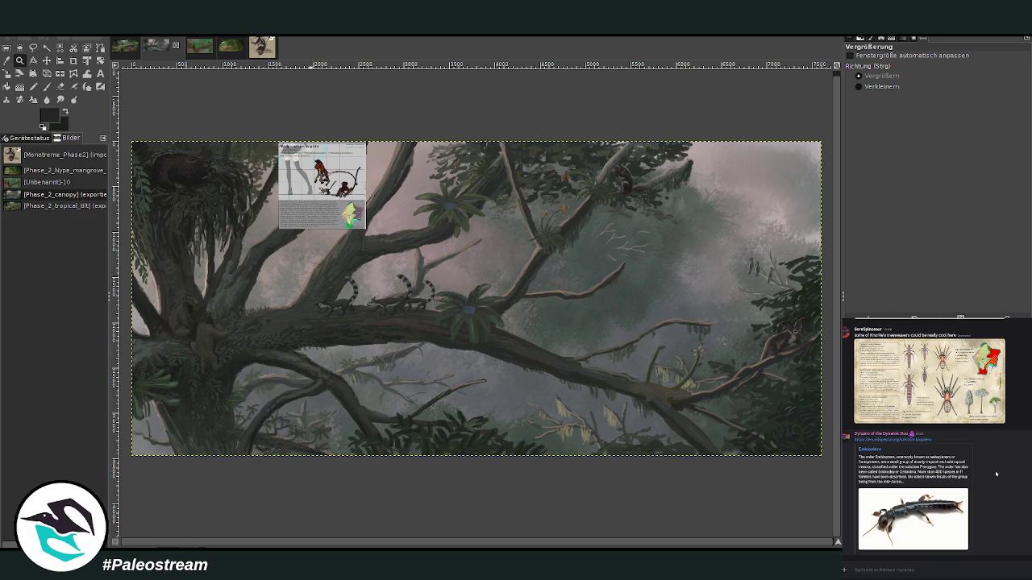
scroll(971, 508, "down", 10)
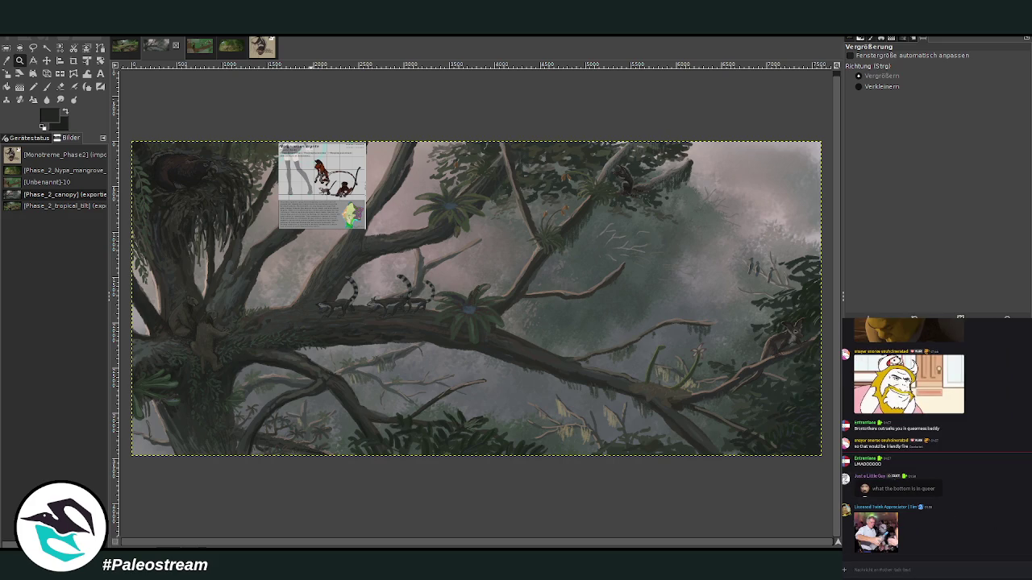
scroll(928, 436, "up", 10)
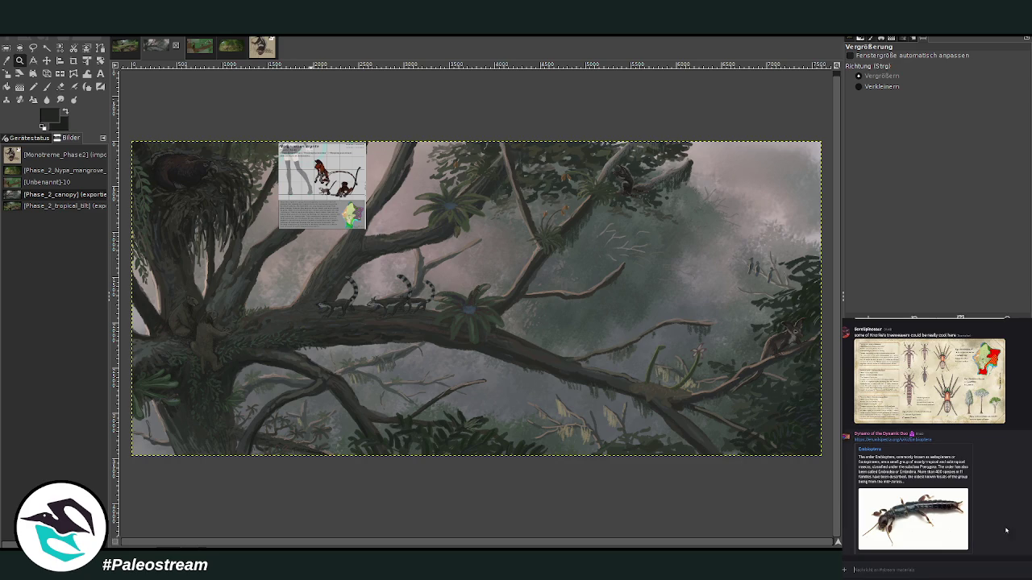
scroll(1010, 527, "up", 3)
scroll(1010, 527, "up", 2)
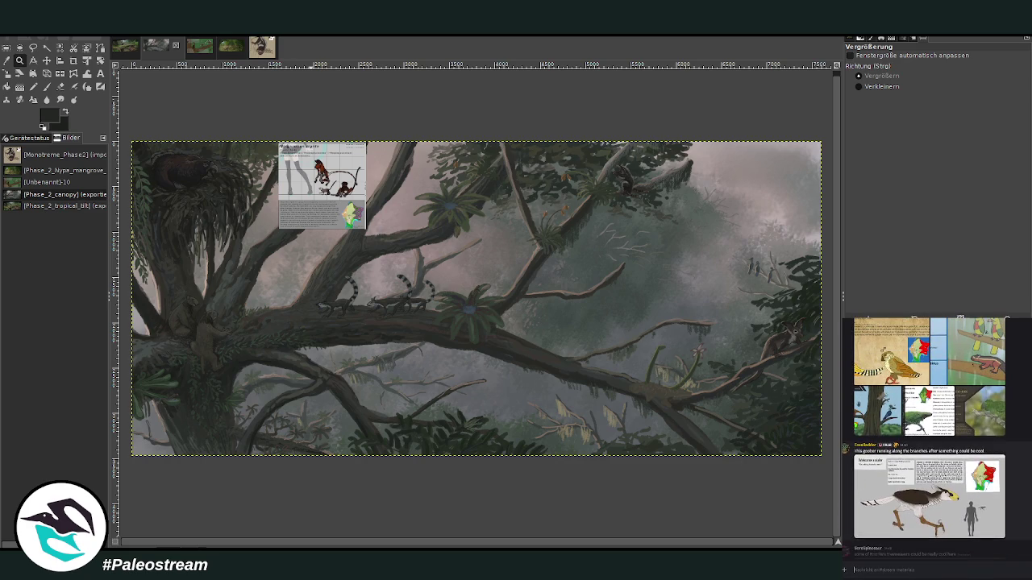
scroll(1010, 527, "up", 1)
scroll(1011, 527, "up", 1)
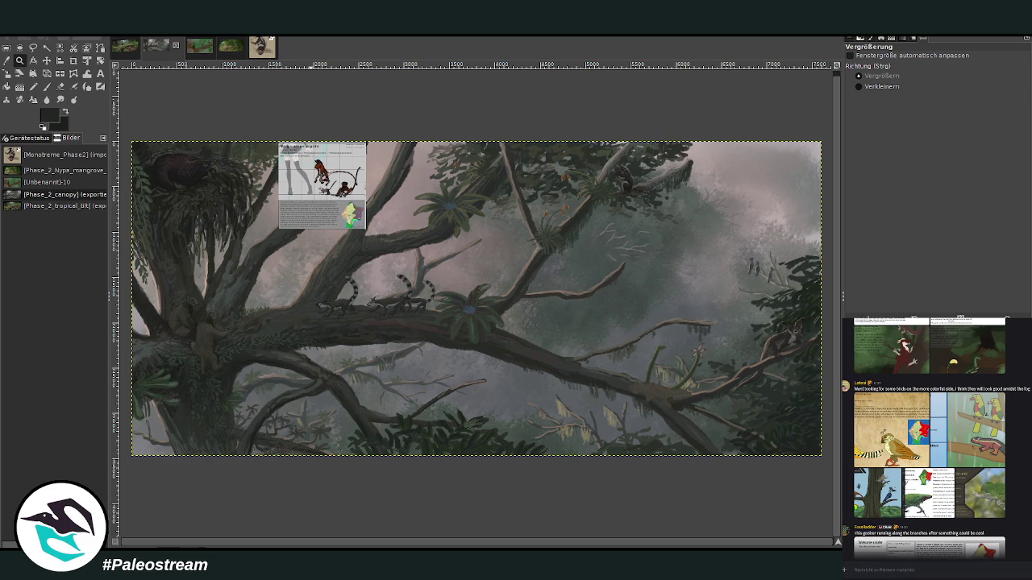
left_click(927, 547)
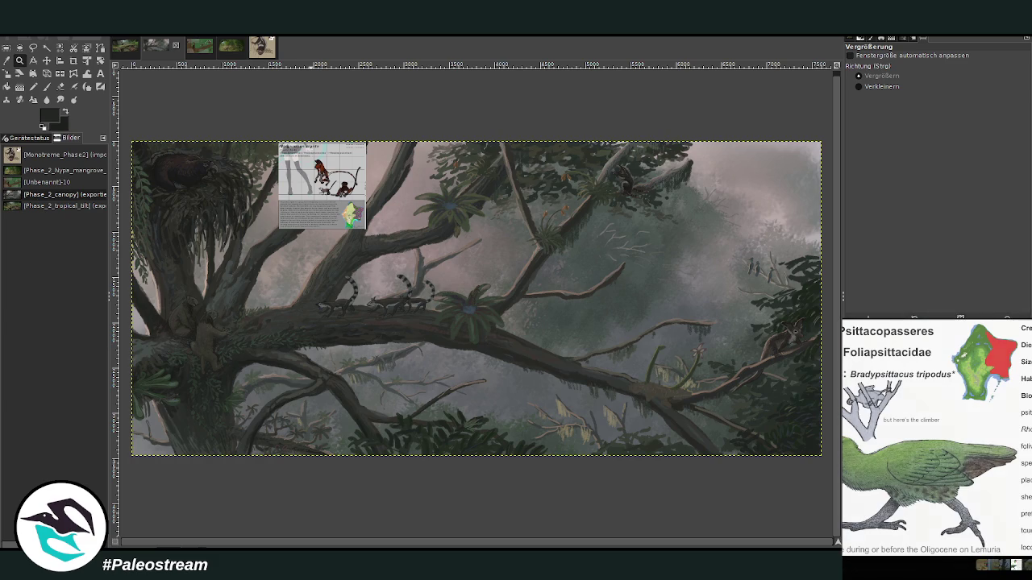
key("Escape")
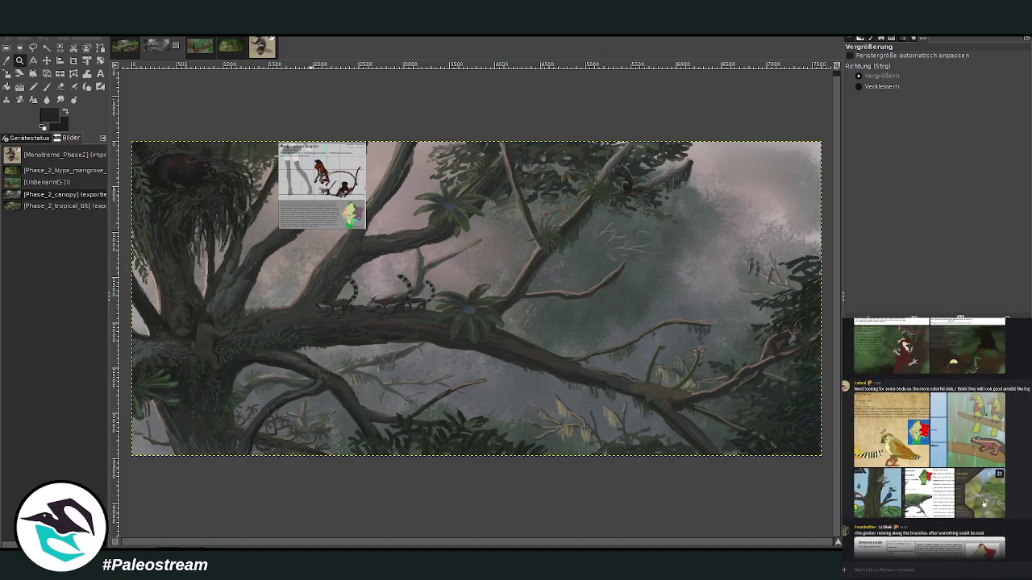
left_click(982, 504)
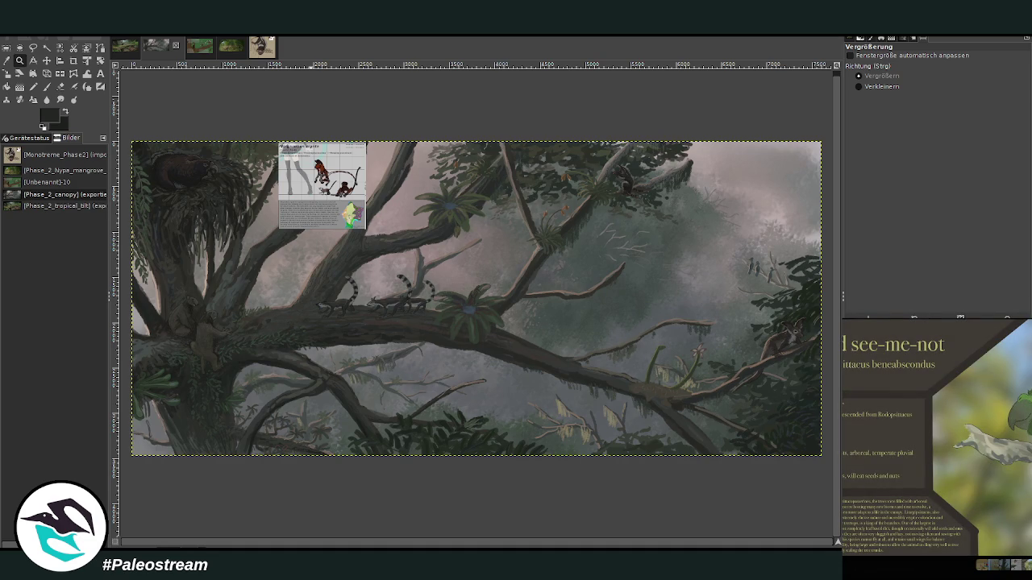
key("Escape")
left_click(920, 503)
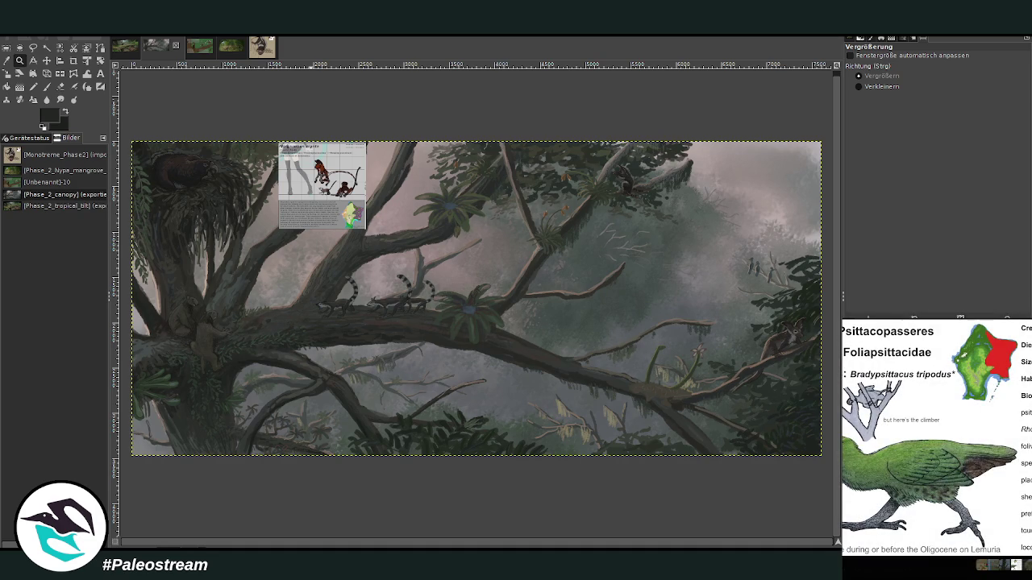
key("Escape")
left_click(989, 507)
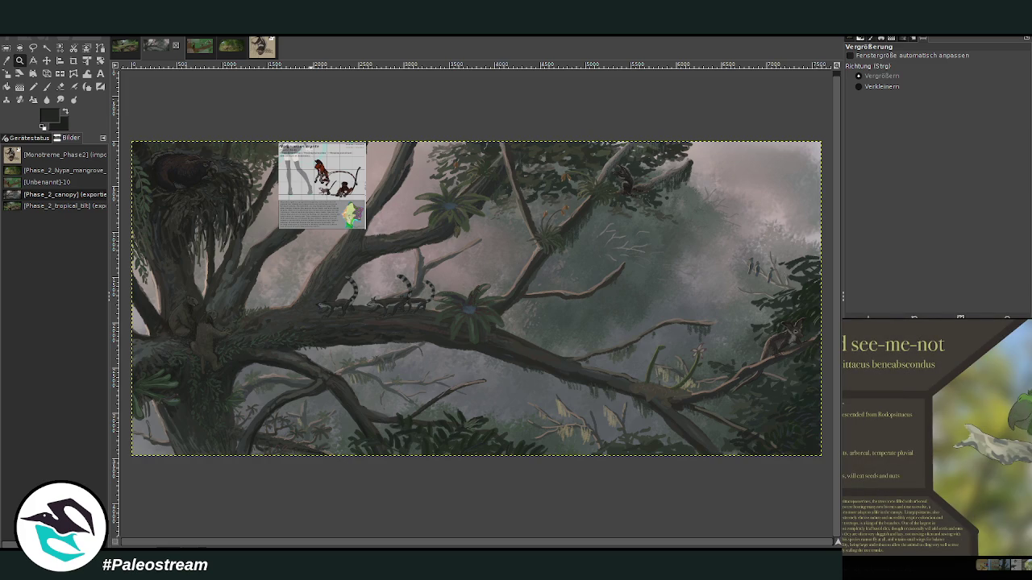
key("Escape")
left_click(920, 503)
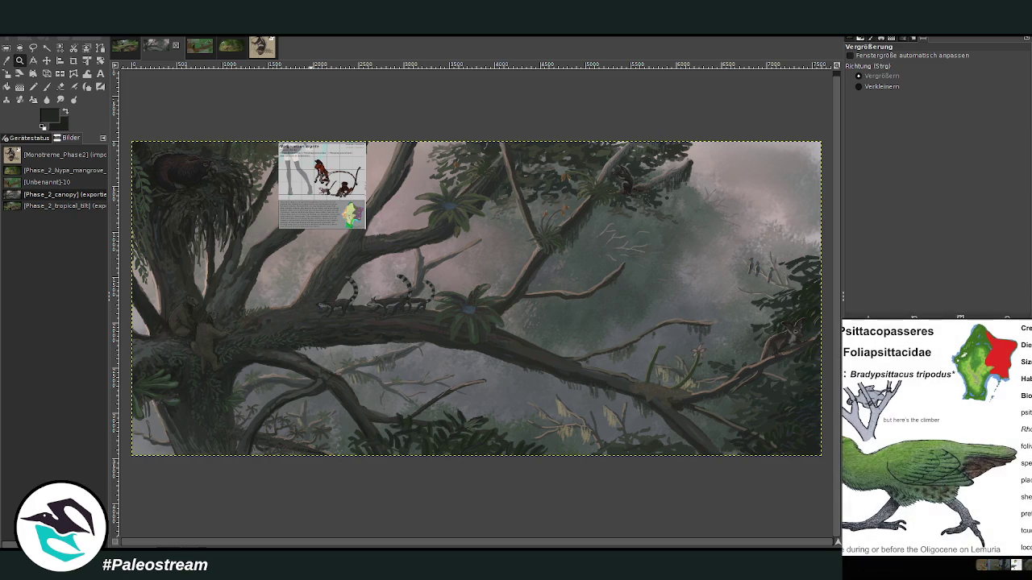
key("Escape")
left_click(996, 502)
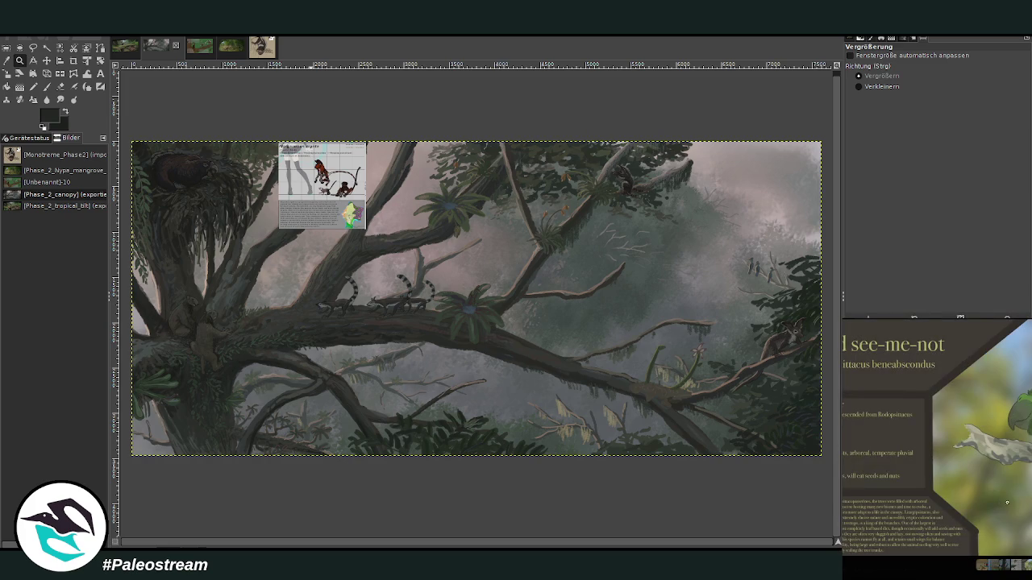
key("Escape")
left_click(920, 503)
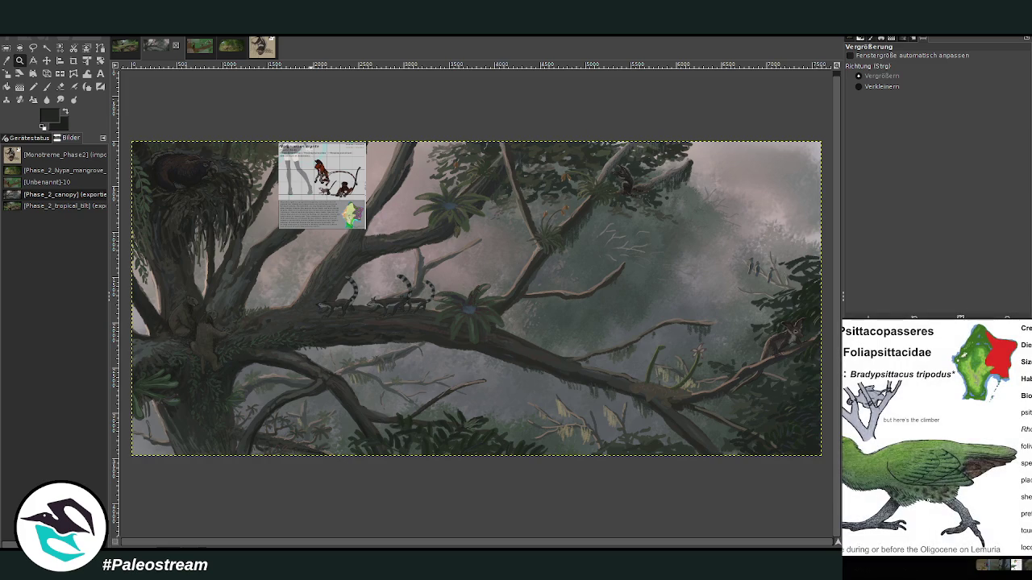
key("Escape")
left_click(997, 502)
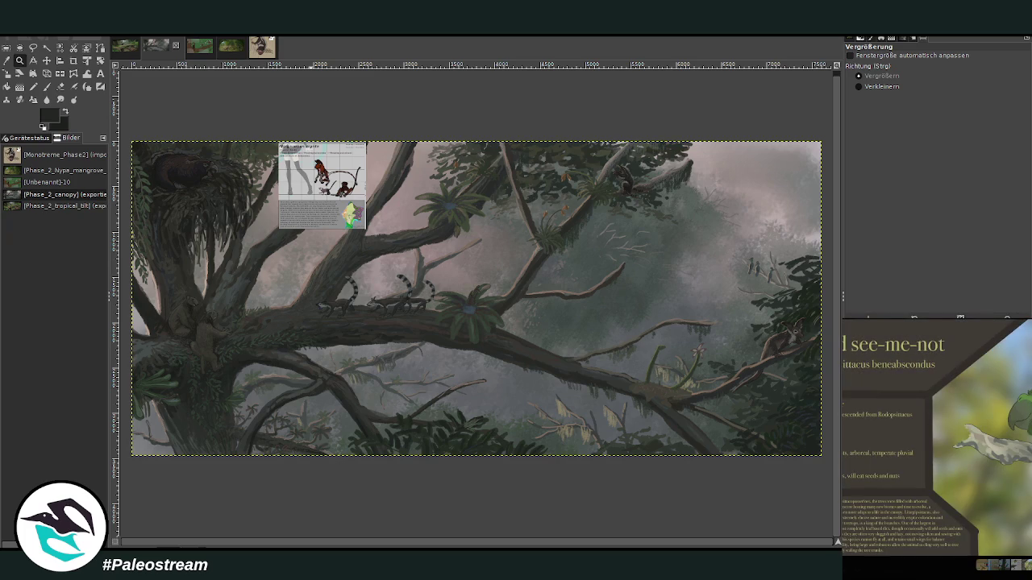
key("Escape")
left_click(920, 503)
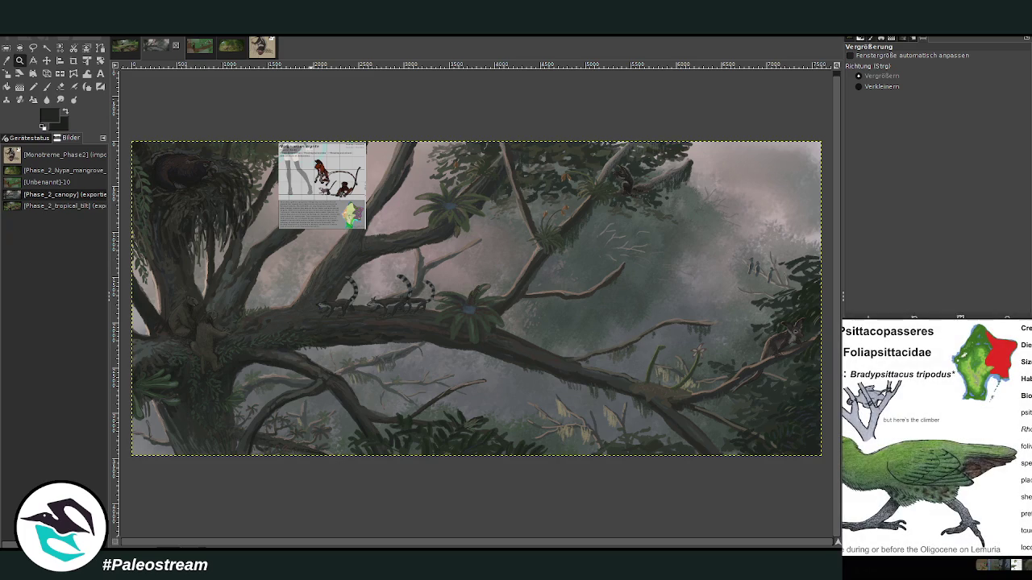
key("Escape")
scroll(927, 435, "up", 3)
scroll(927, 436, "up", 2)
scroll(927, 435, "up", 3)
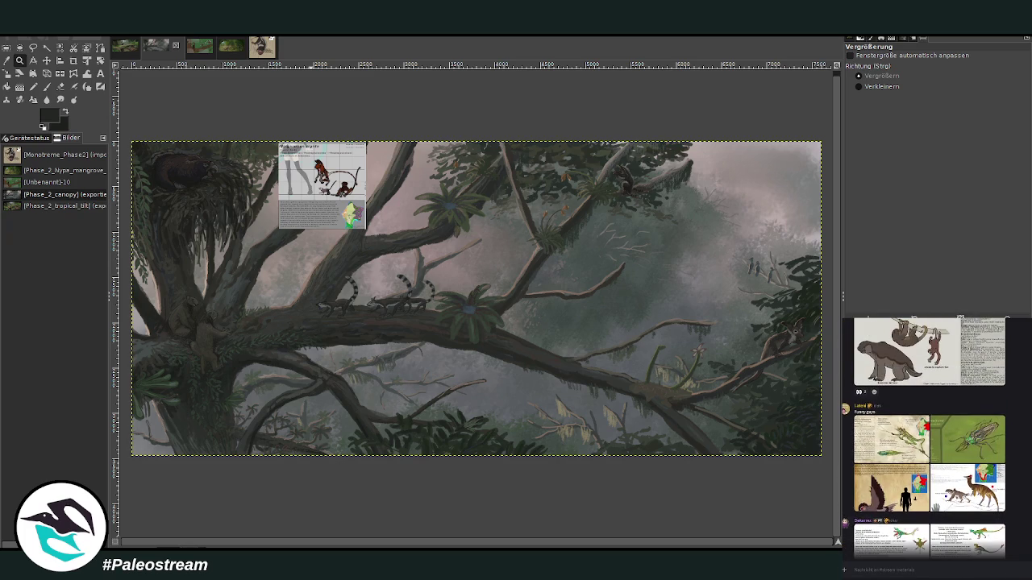
scroll(927, 436, "up", 3)
scroll(927, 435, "up", 3)
scroll(927, 435, "up", 3)
scroll(927, 436, "up", 3)
scroll(927, 435, "up", 3)
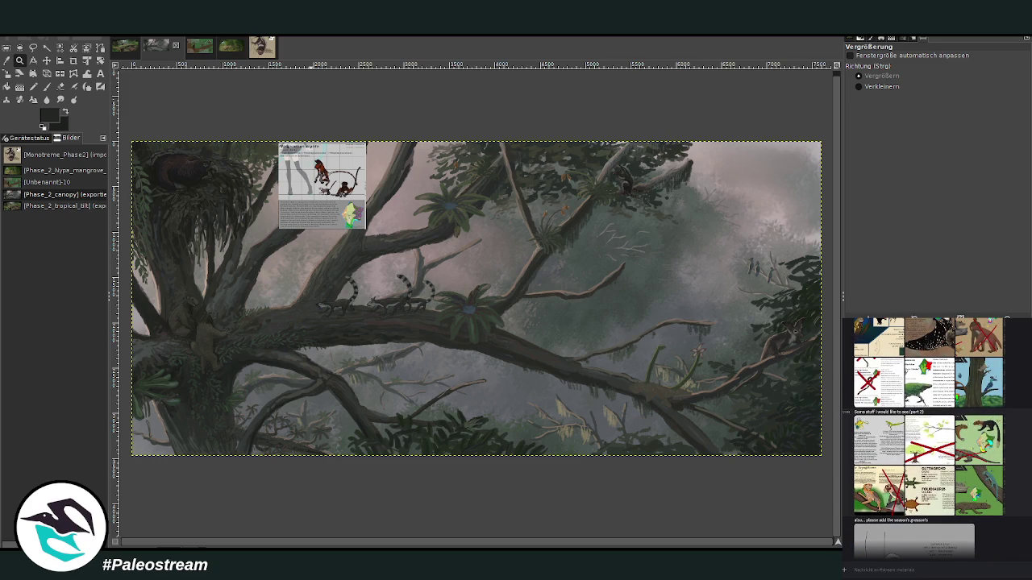
scroll(927, 435, "up", 3)
scroll(928, 436, "up", 3)
scroll(927, 436, "up", 3)
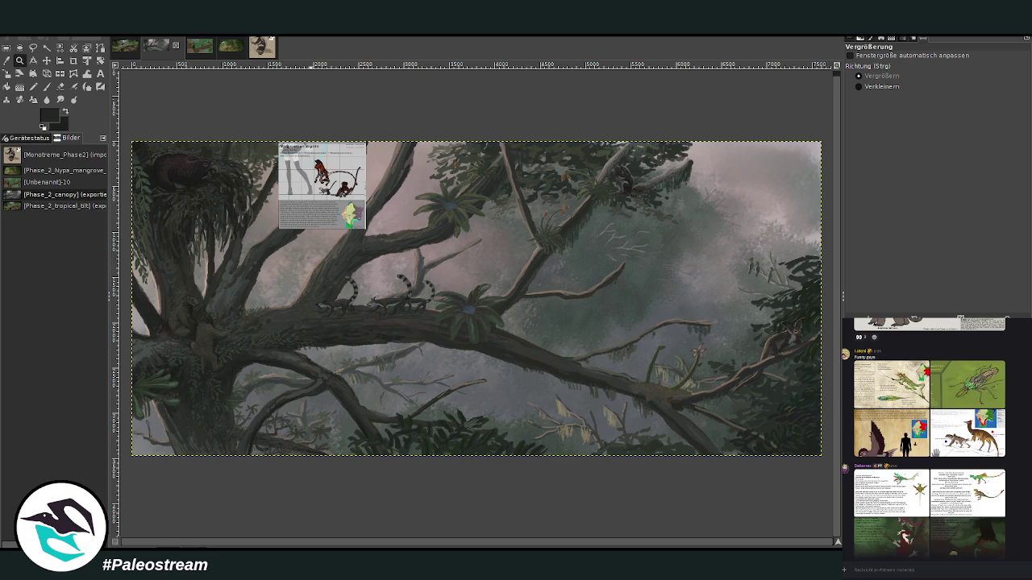
key("o")
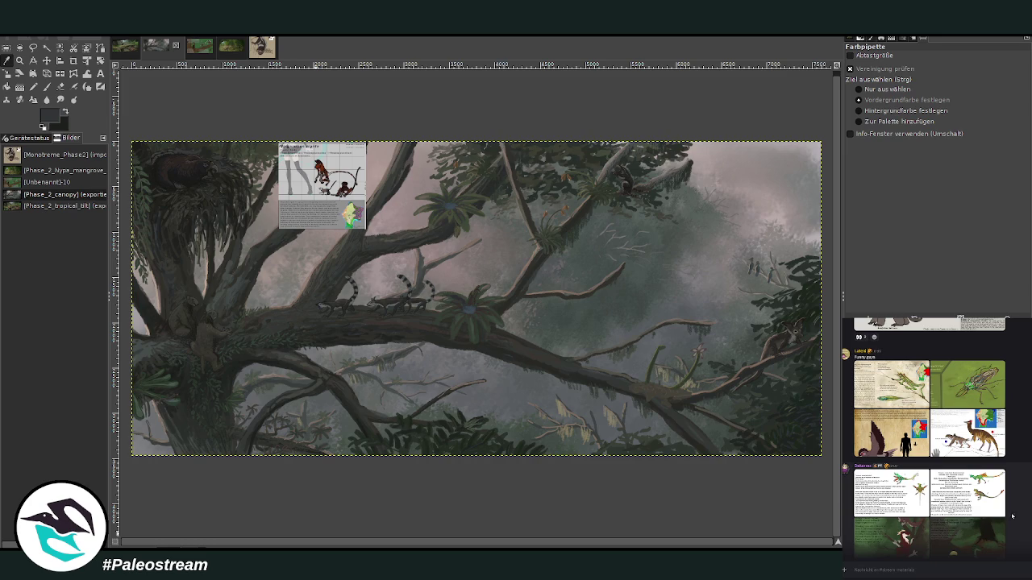
- Scroll the chat to the bird references and view the Psittacopasseres sheet full size
scroll(1022, 502, "up", 3)
scroll(1022, 502, "up", 3)
scroll(1023, 502, "up", 5)
scroll(1023, 503, "up", 2)
scroll(1023, 502, "up", 3)
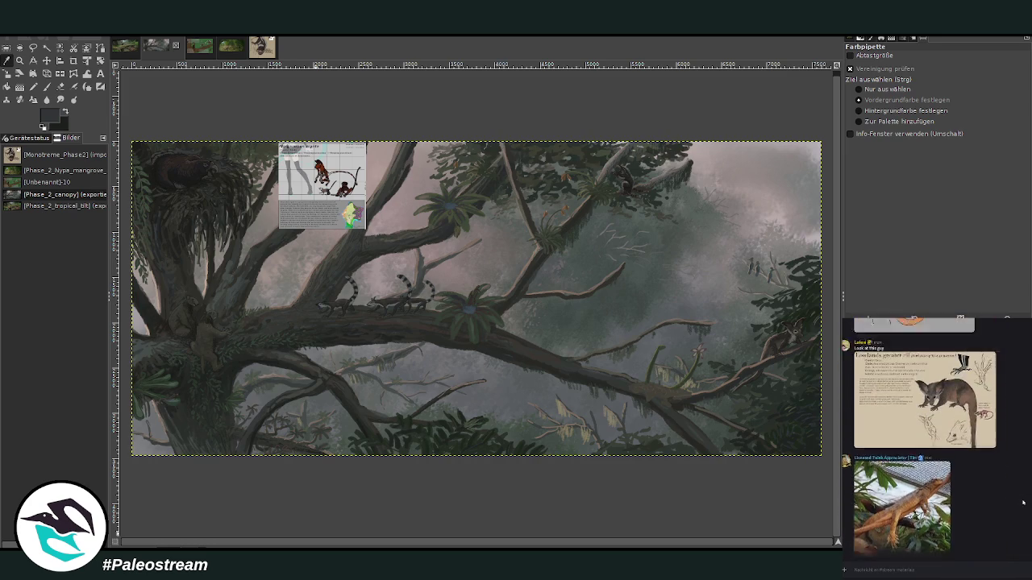
scroll(1023, 503, "up", 3)
scroll(1022, 503, "up", 3)
scroll(1022, 503, "up", 3)
scroll(1023, 502, "down", 2)
left_click(943, 502)
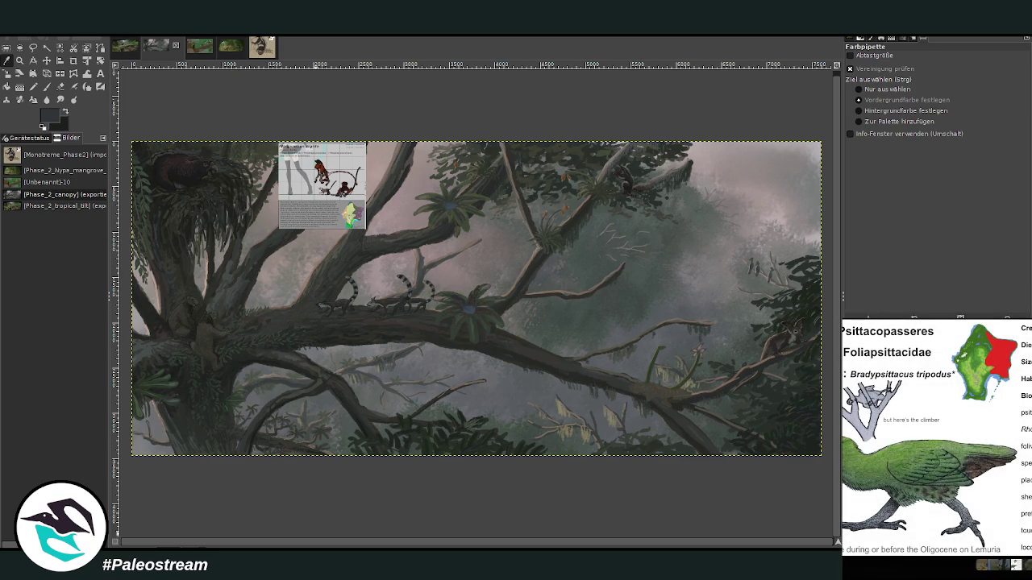
left_click(1016, 569)
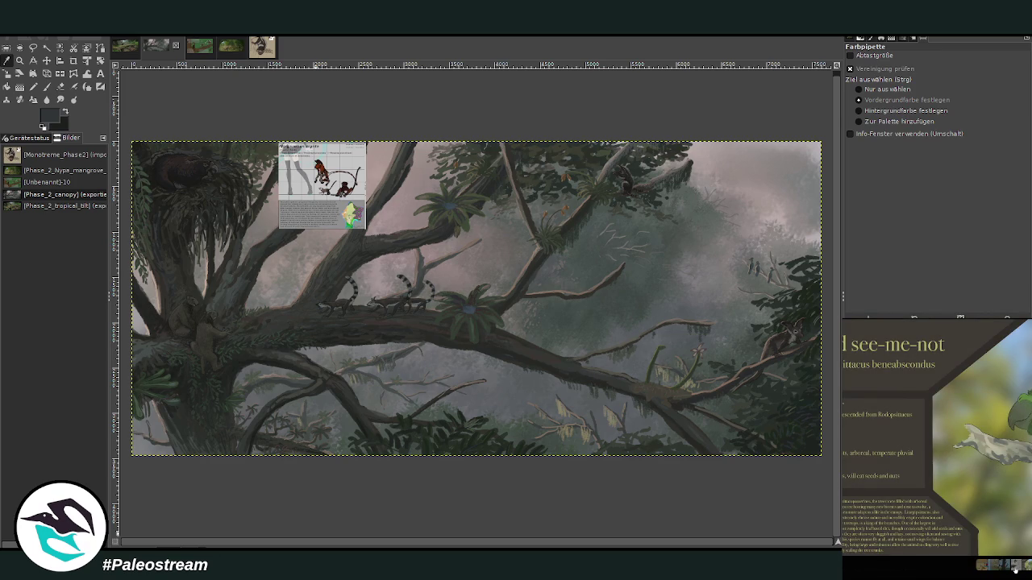
left_click(1016, 569)
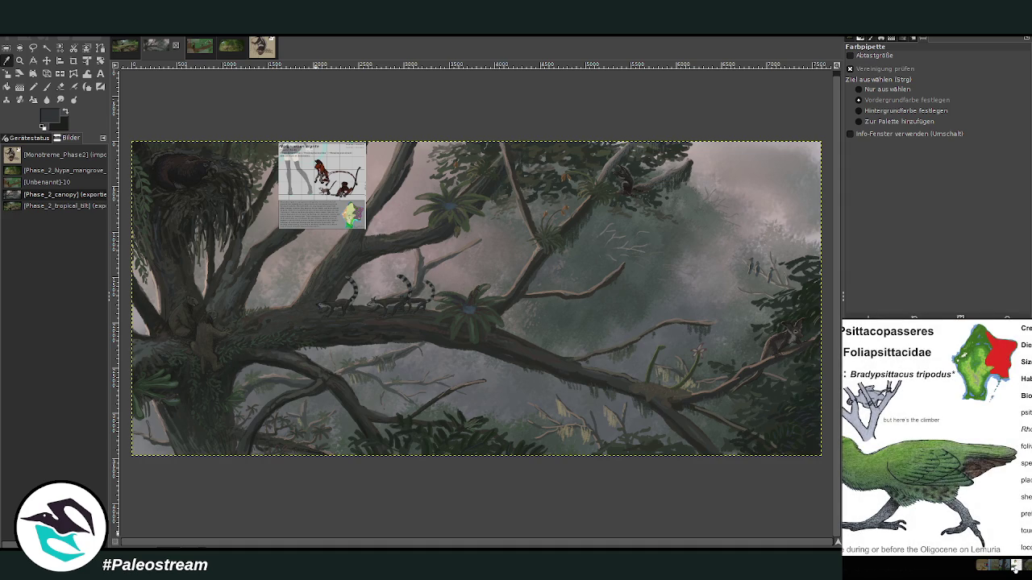
- Compare with the see-me-not parrot image, then paste the Psittacopasseres sheet into the painting
left_click(1015, 567)
left_click(1016, 567)
key("Escape")
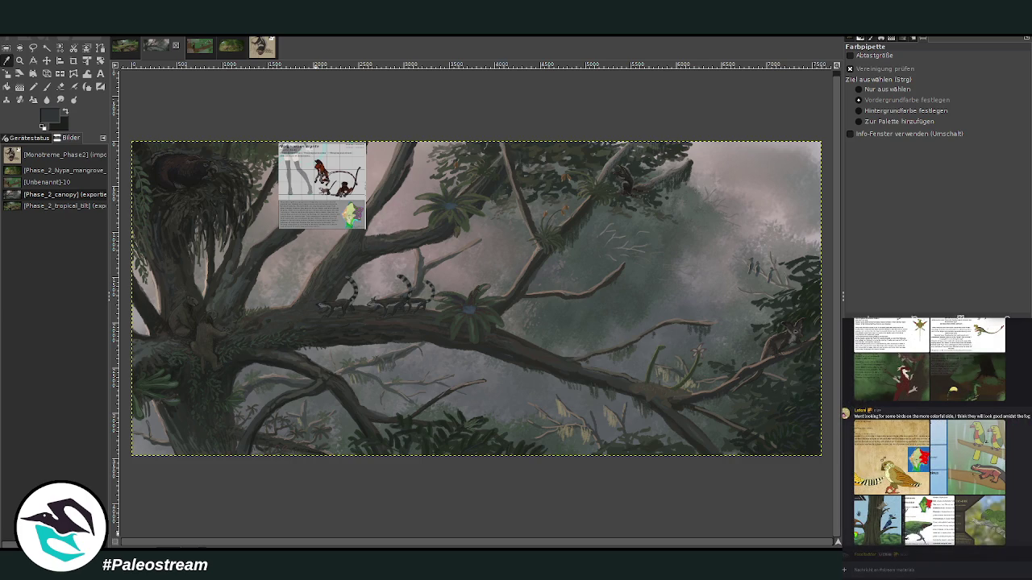
left_click(982, 520)
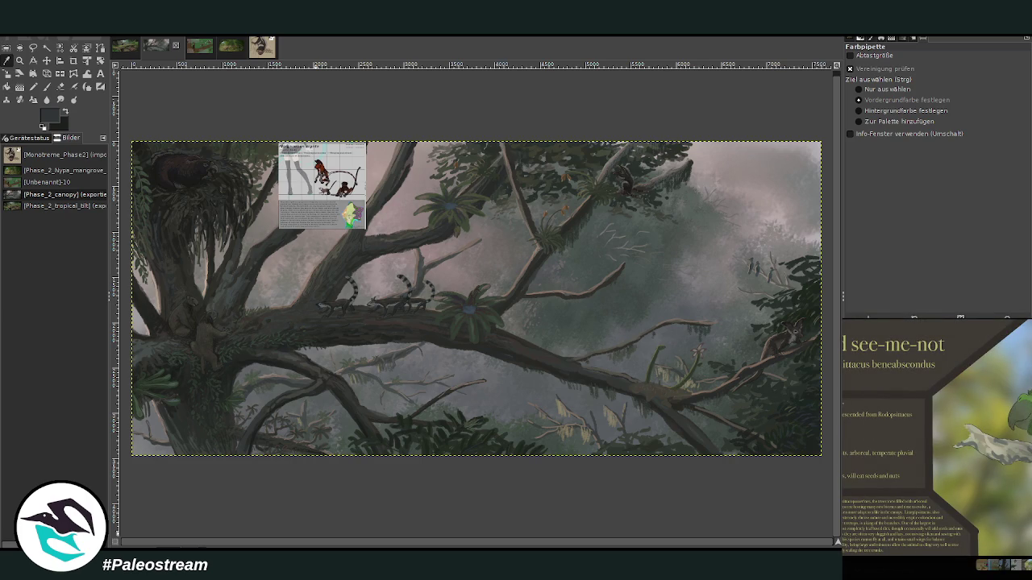
key("Escape")
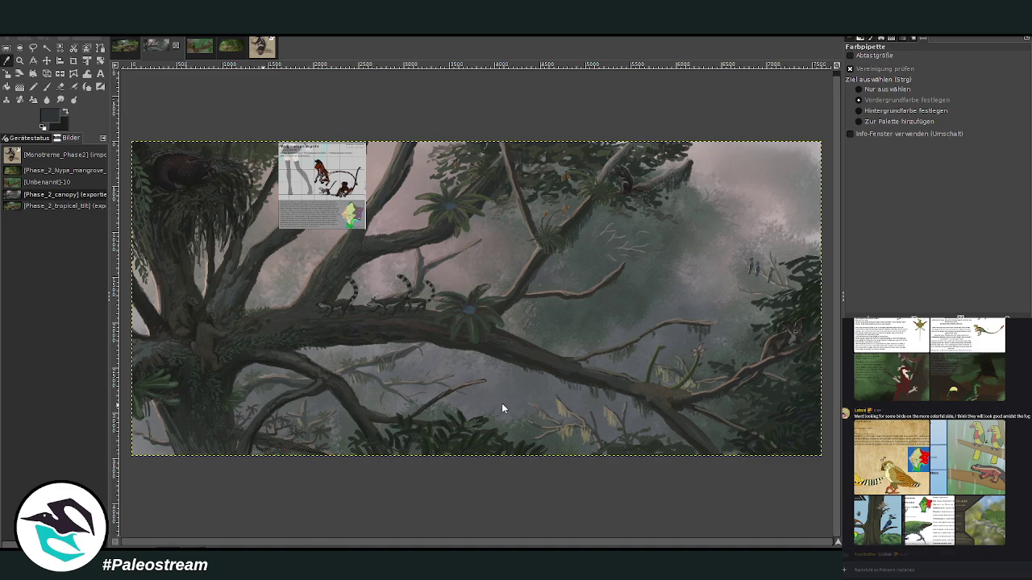
key("ctrl+v")
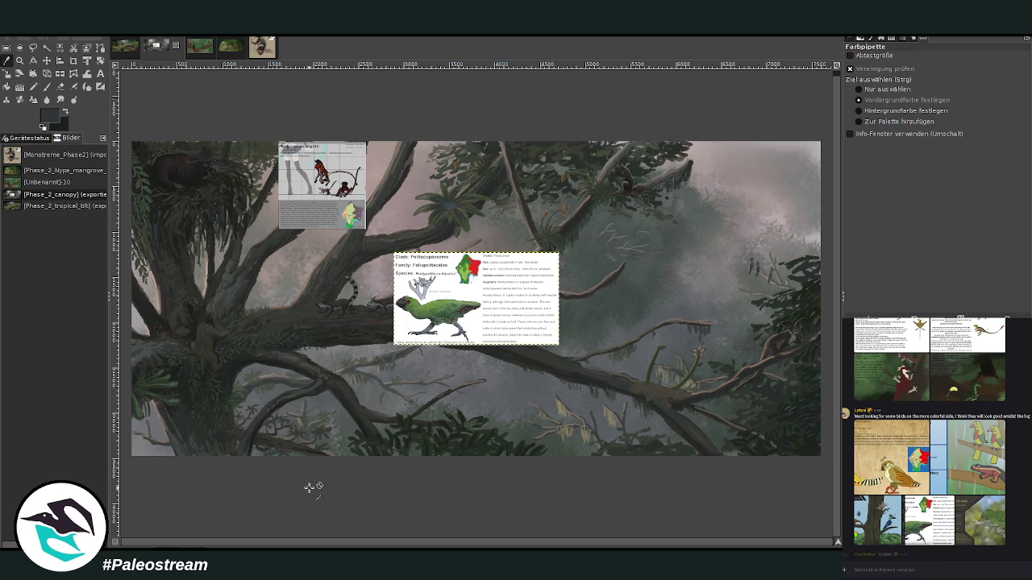
left_click(973, 530)
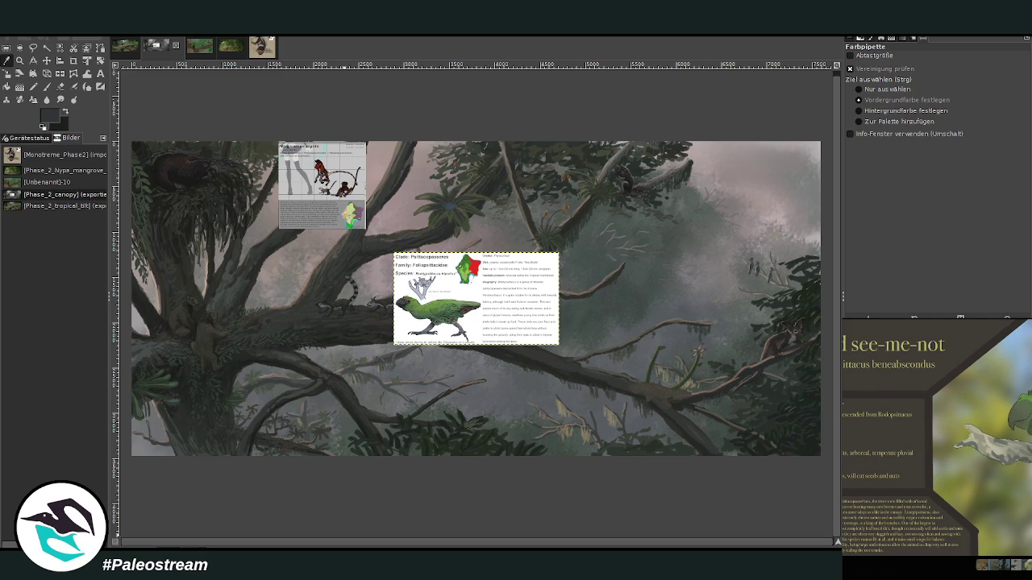
key("Escape")
scroll(927, 443, "up", 3)
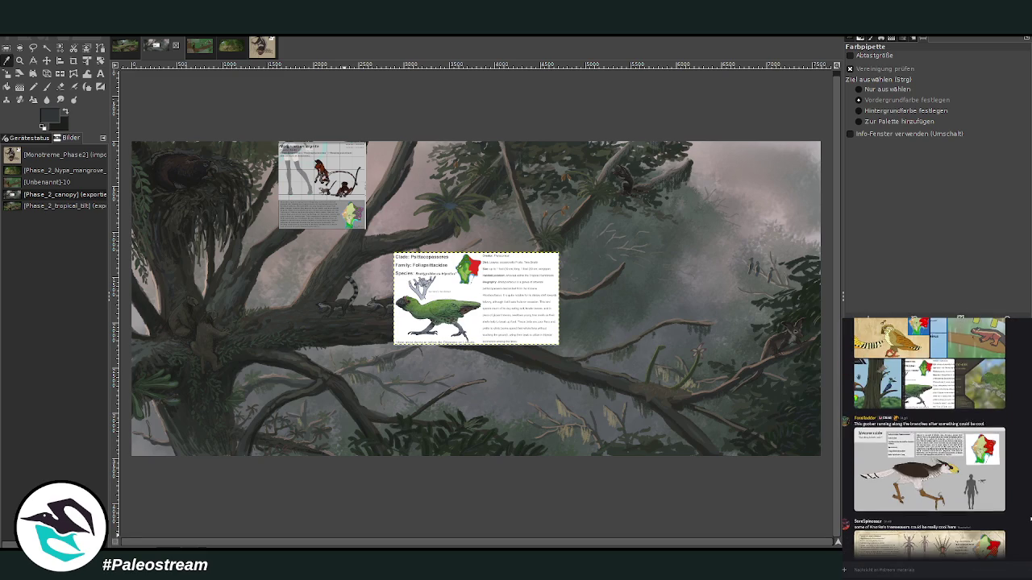
scroll(927, 440, "up", 2)
left_click(929, 466)
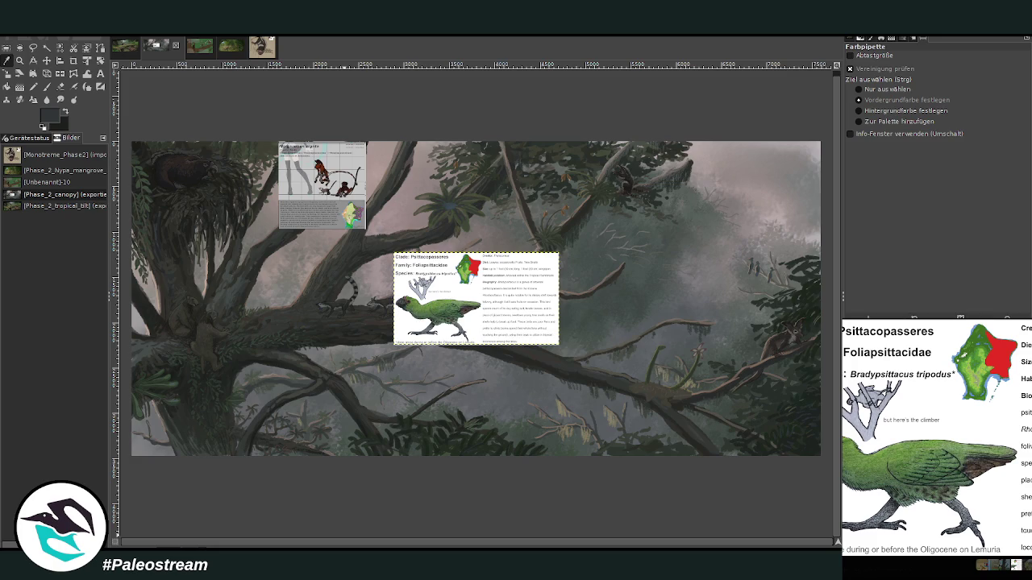
key("Escape")
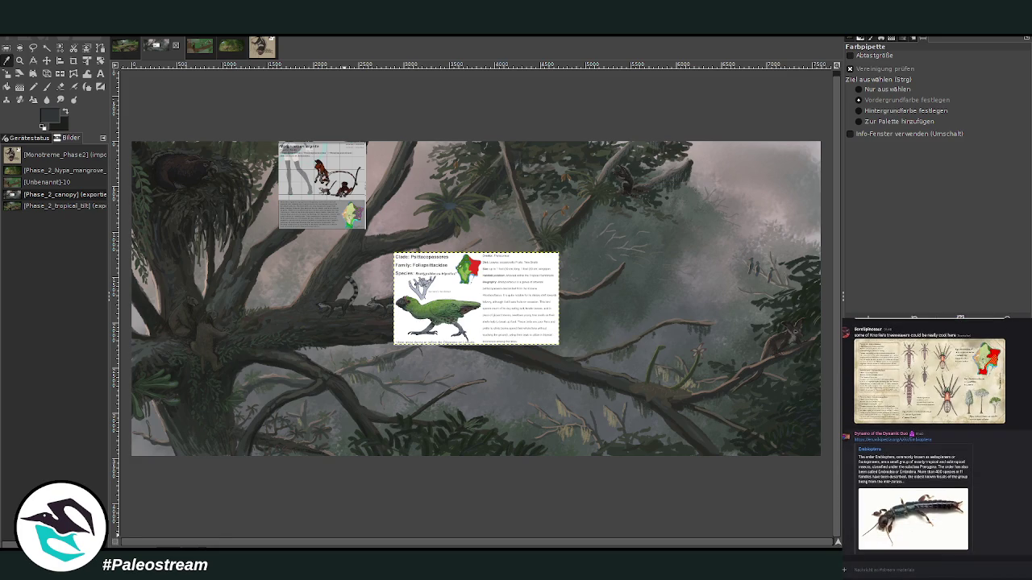
scroll(929, 437, "up", 5)
scroll(948, 459, "up", 3)
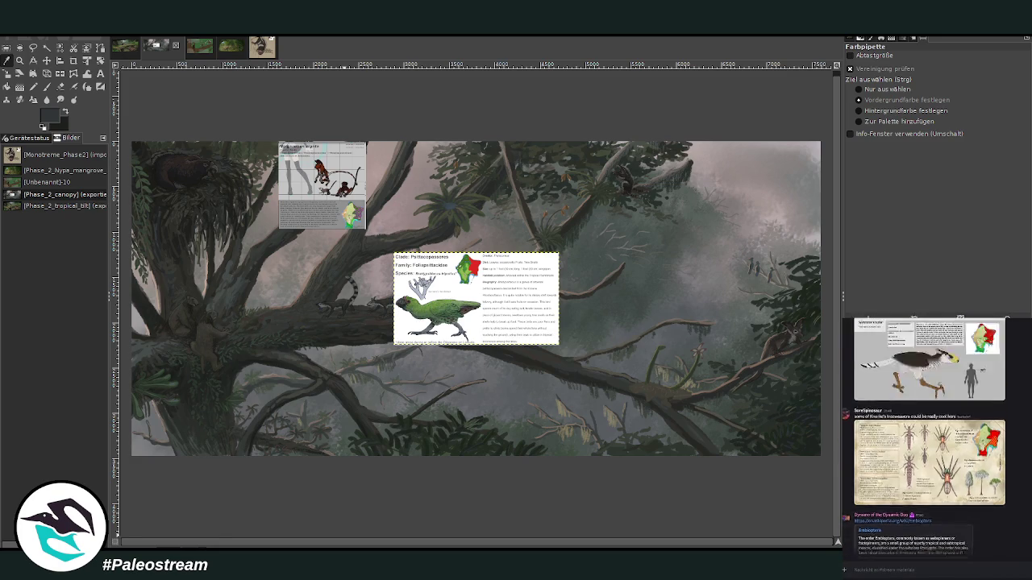
left_click(931, 454)
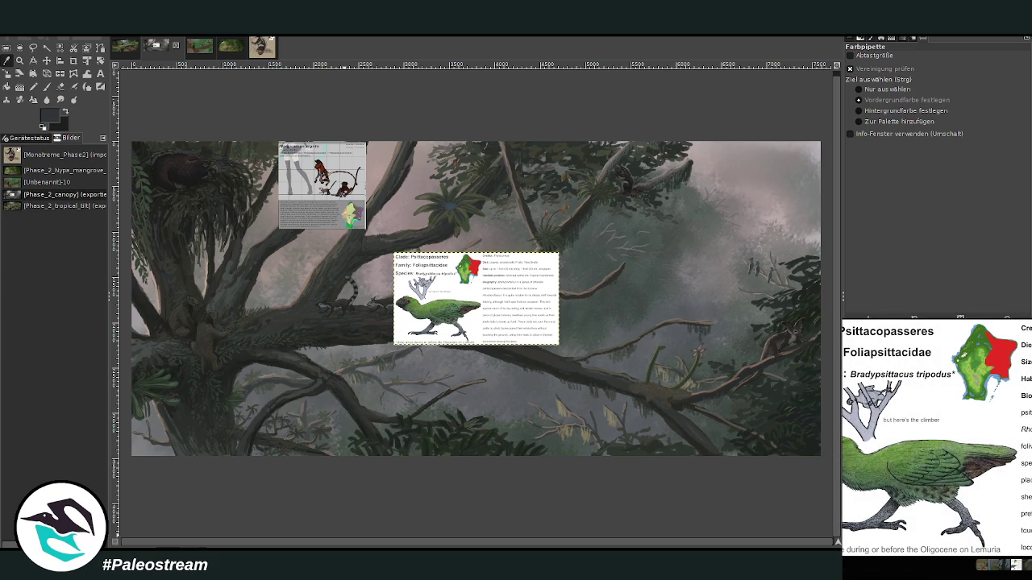
key("Escape")
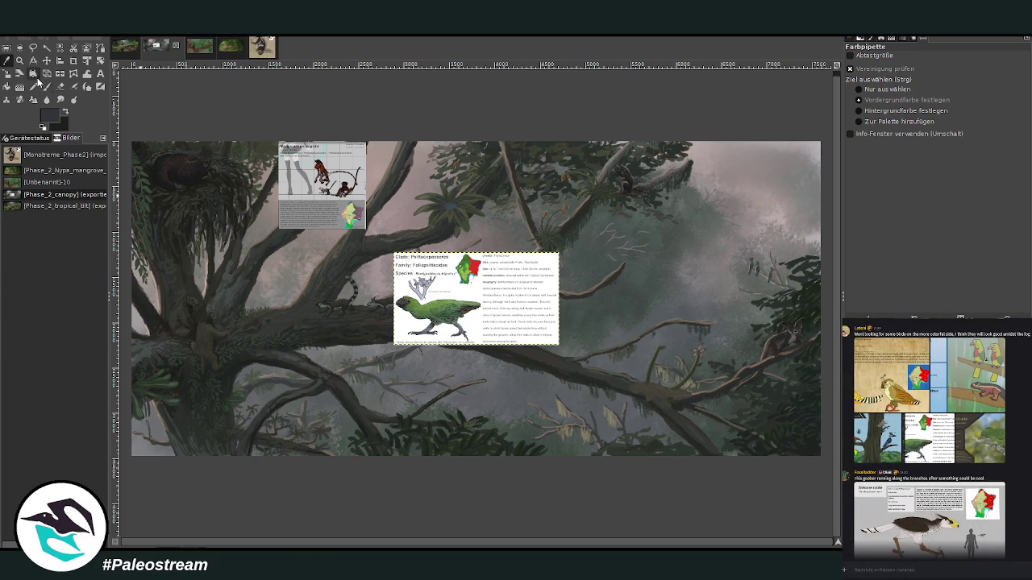
left_click(21, 60)
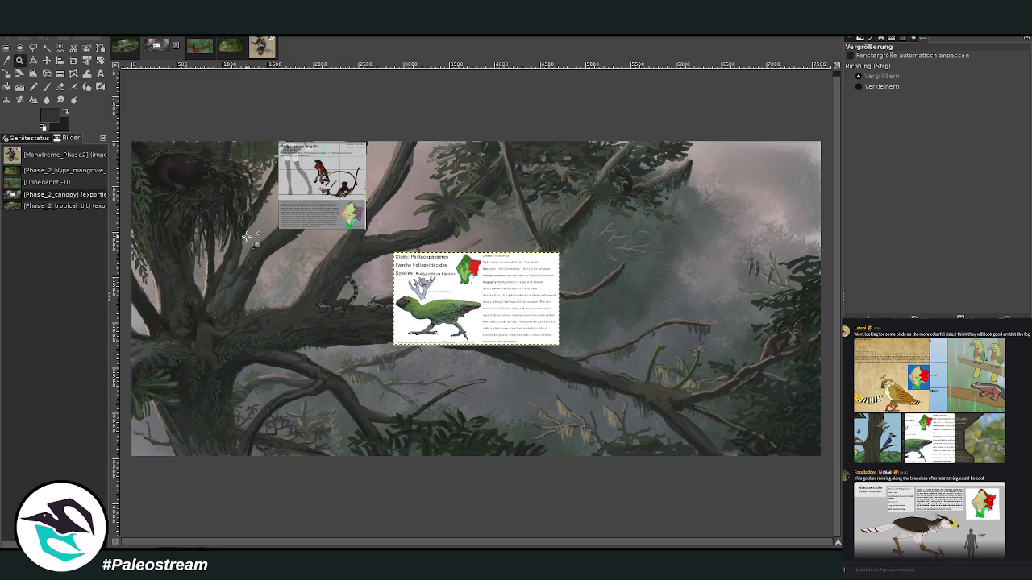
- Zoom in close on the creature sitting on the upper-right branch
left_click_drag(226, 146, 618, 495)
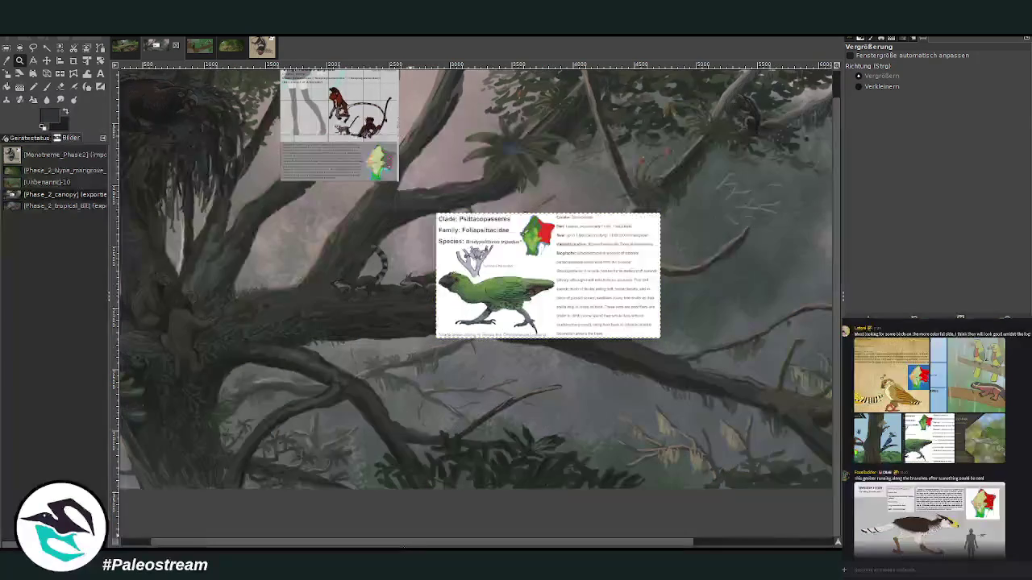
mouse_move(308, 548)
left_mouse_down()
mouse_move(438, 547)
mouse_move(175, 541)
left_mouse_up()
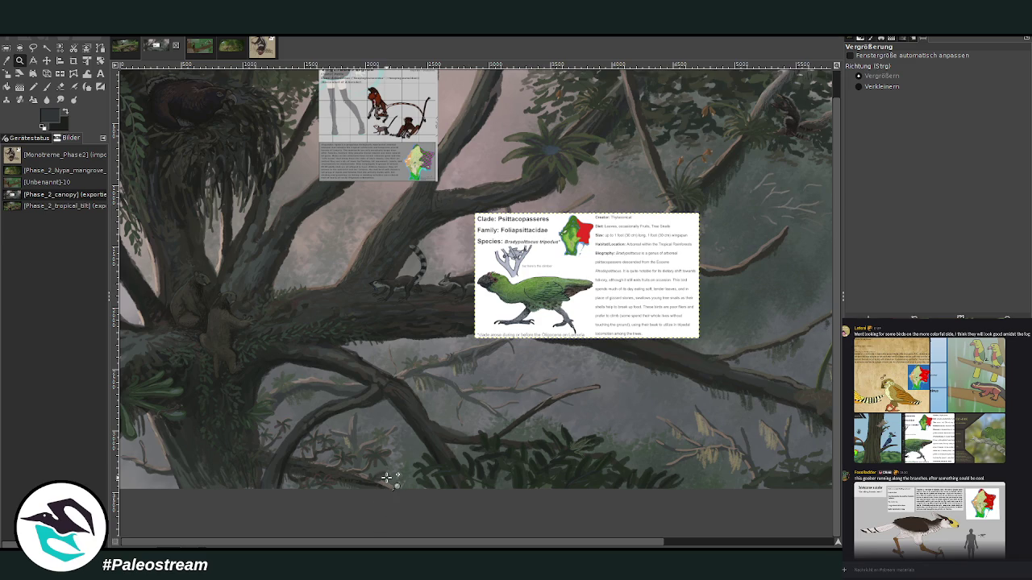
left_click_drag(434, 547, 581, 547)
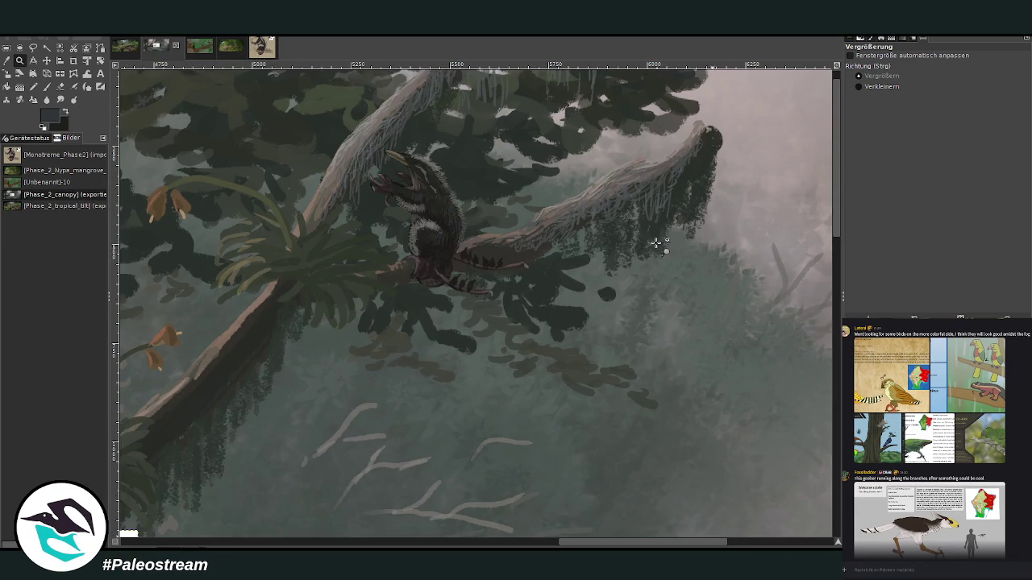
left_click(649, 236)
left_click(321, 197)
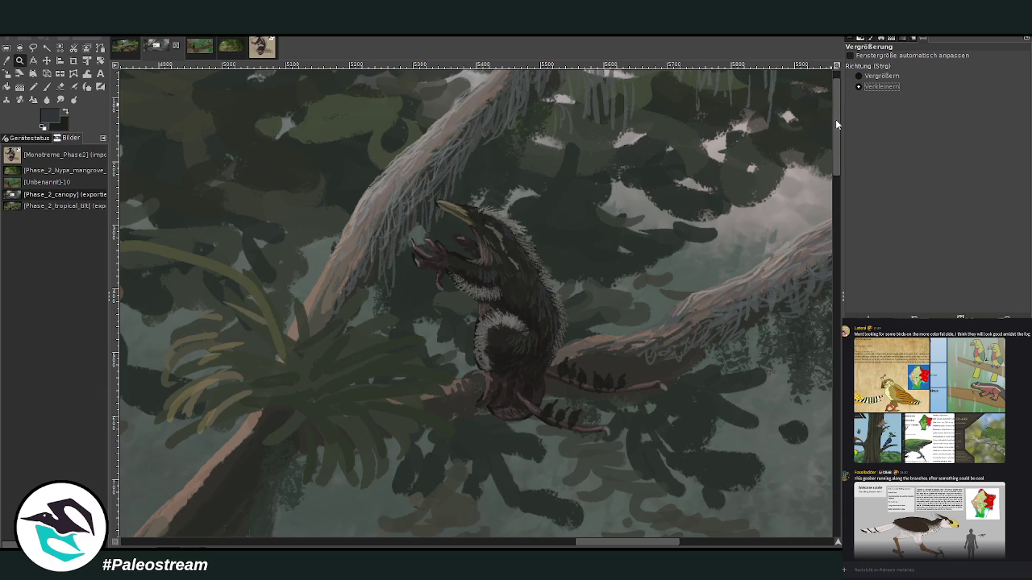
- Zoom back out and frame the central canopy around the parrot sheet
left_click(624, 260, "ctrl")
left_click(624, 261, "ctrl")
left_click(624, 260, "ctrl")
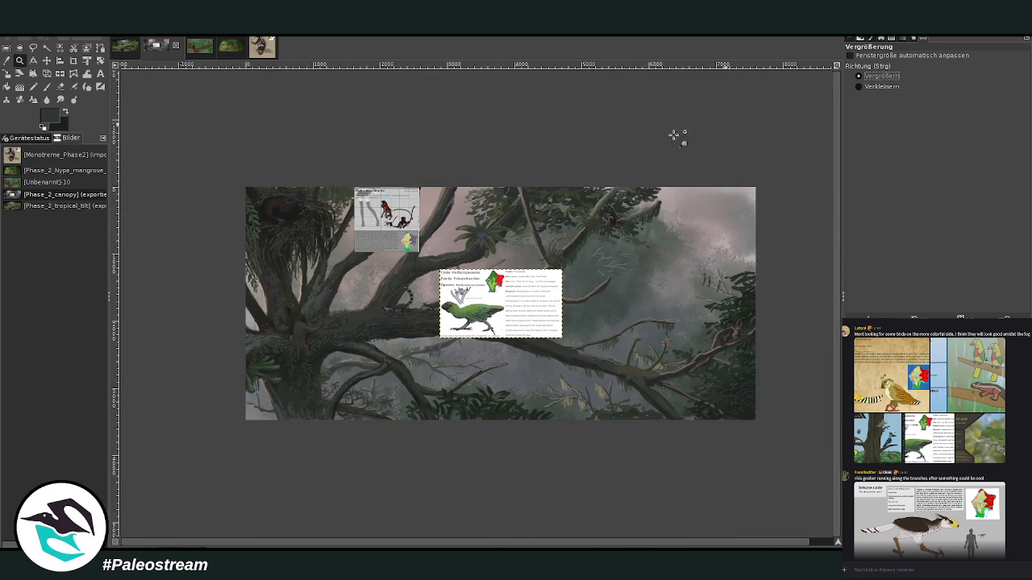
left_click_drag(248, 150, 598, 404)
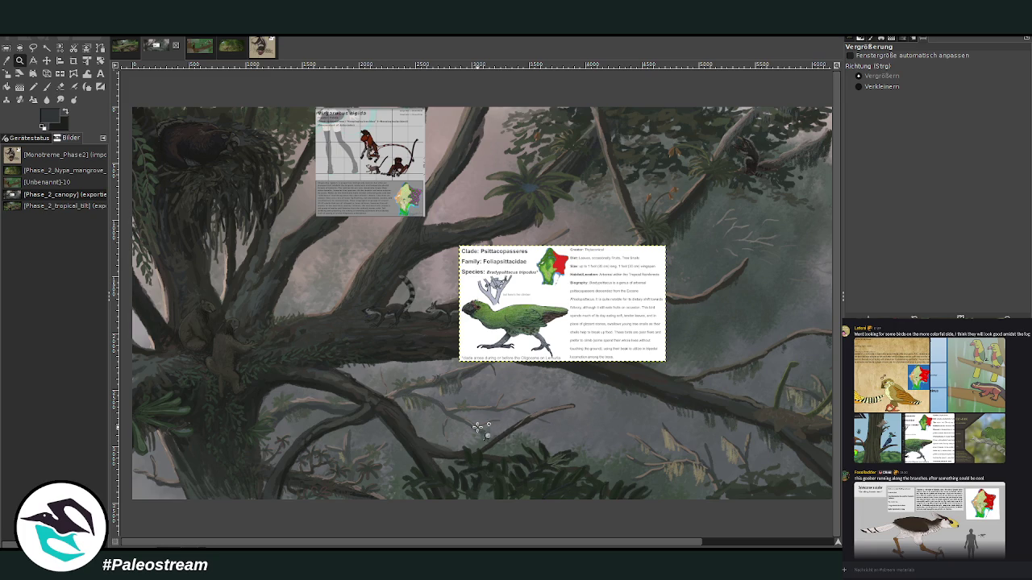
left_click(47, 62)
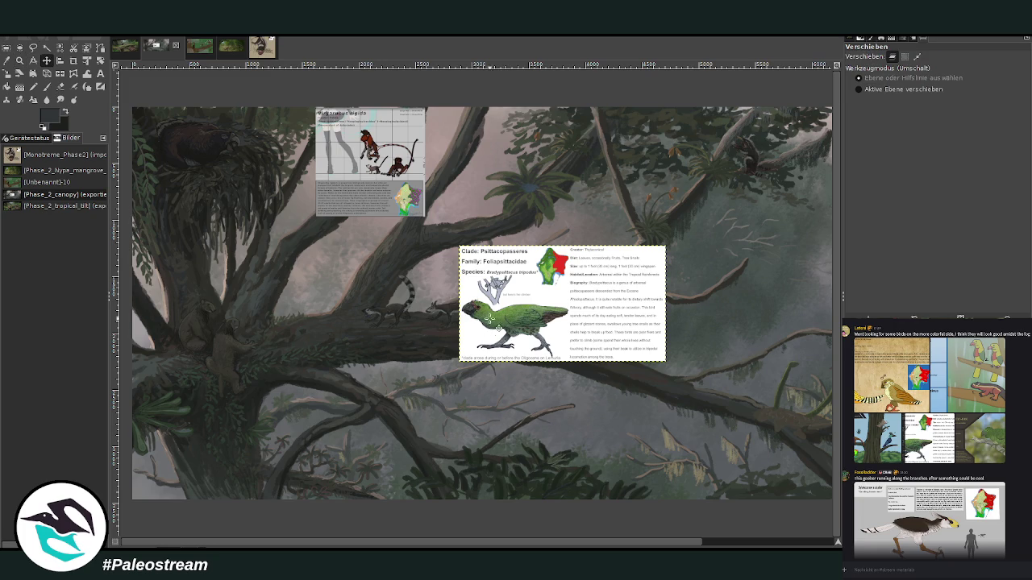
- Reposition the parrot sheet, put the small reference sheet lower right, then zoom on the parrot
left_click_drag(490, 318, 407, 375)
mouse_move(388, 187)
left_mouse_down()
mouse_move(394, 249)
mouse_move(328, 234)
left_mouse_up()
left_click_drag(504, 373, 522, 323)
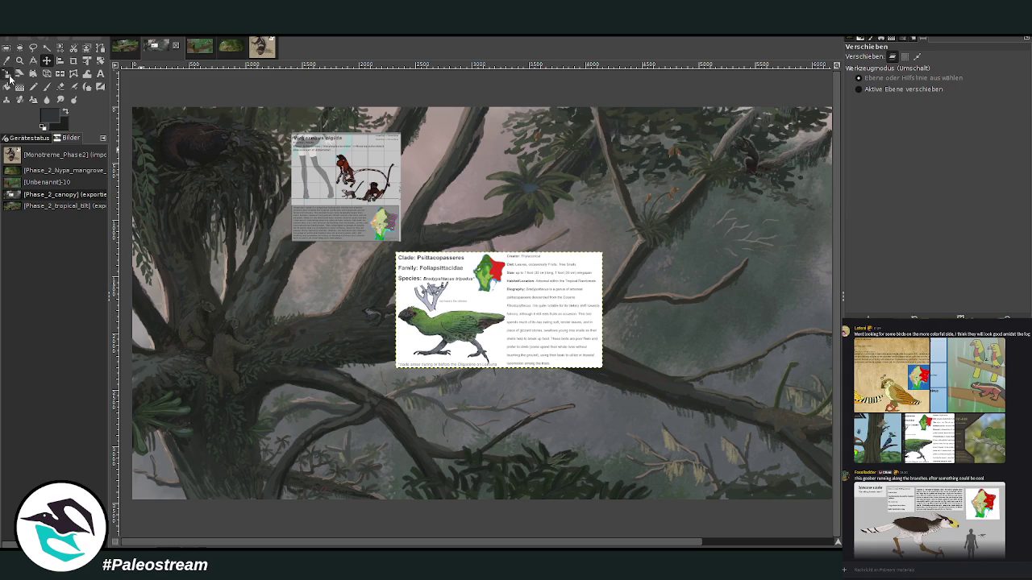
mouse_move(366, 213)
left_mouse_down()
mouse_move(756, 456)
mouse_move(780, 442)
left_mouse_up()
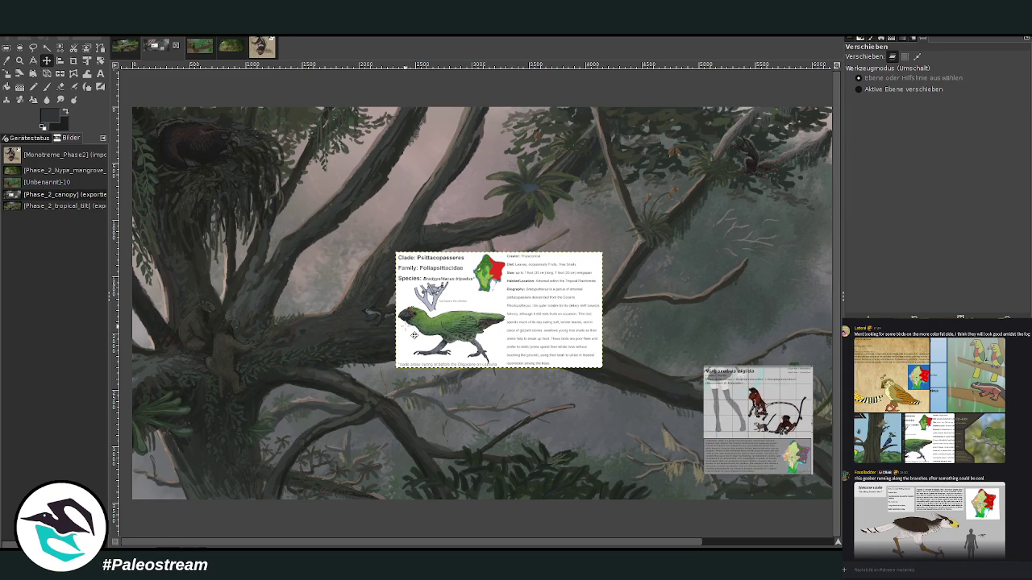
left_click(20, 61)
left_click_drag(192, 233, 529, 494)
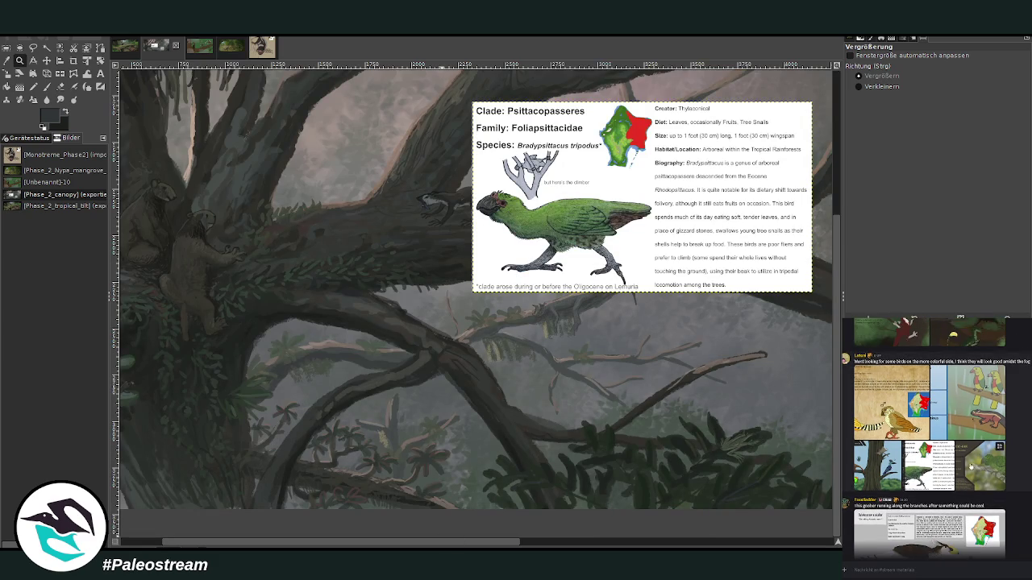
- View a species card from the chat, then shift the parrot sheet down-left and zoom on it
left_click(972, 468)
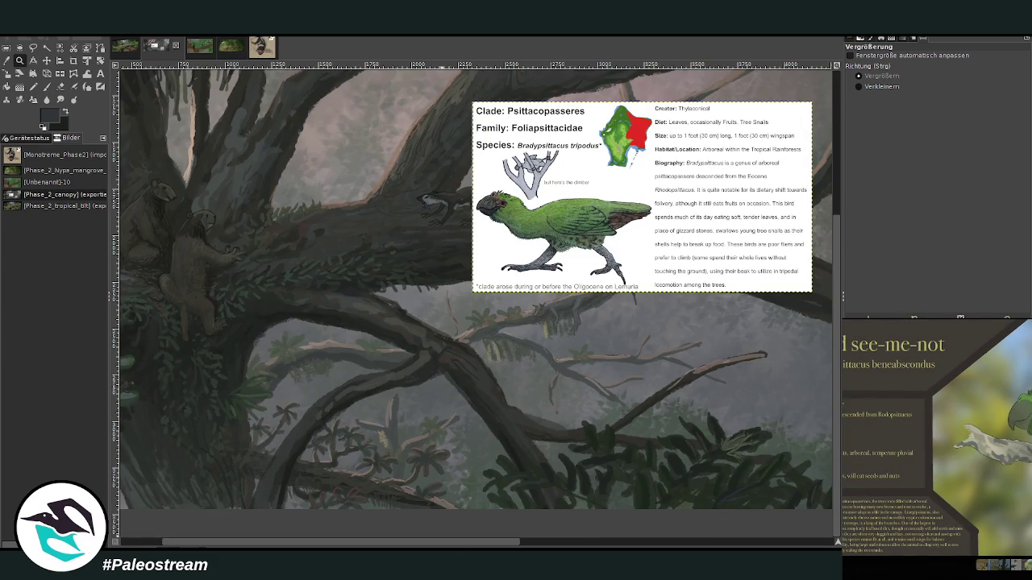
key("Escape")
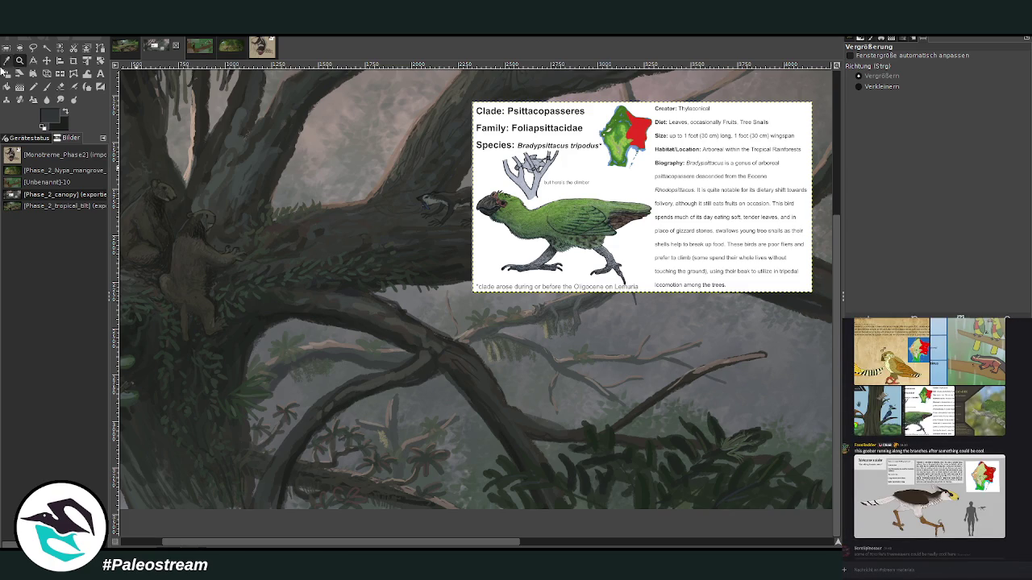
left_click(47, 61)
left_click_drag(549, 219, 454, 279)
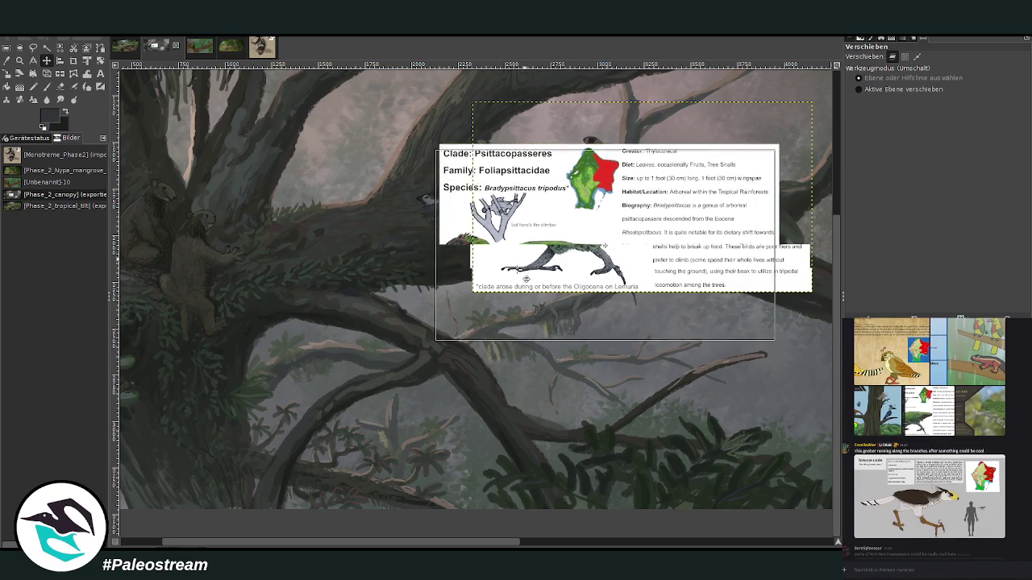
key("z")
left_click_drag(189, 166, 532, 495)
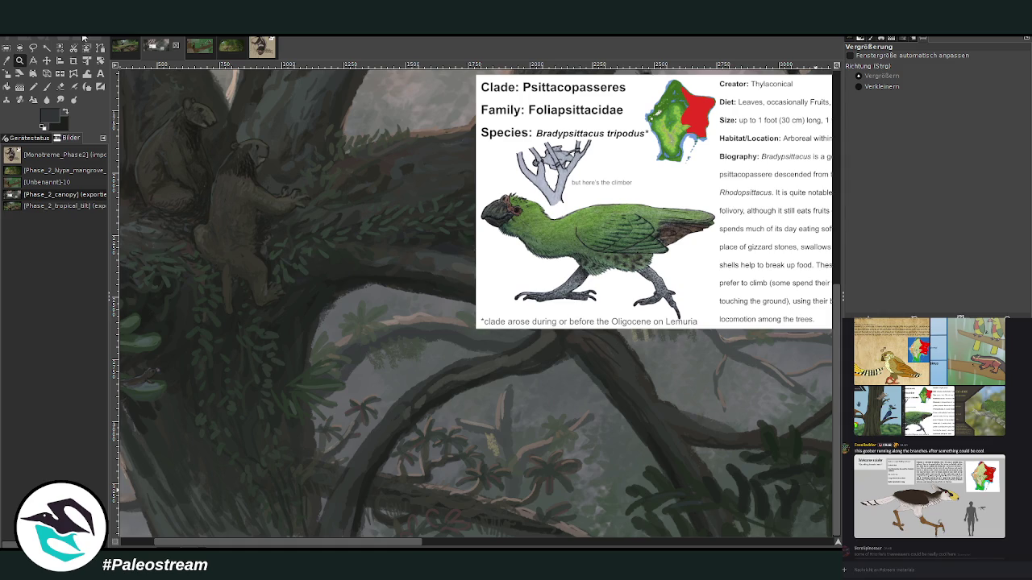
- Paint dark strokes on the lower-left trunk, then fit the whole painting in the window
left_click(46, 86)
left_click(804, 347, "ctrl")
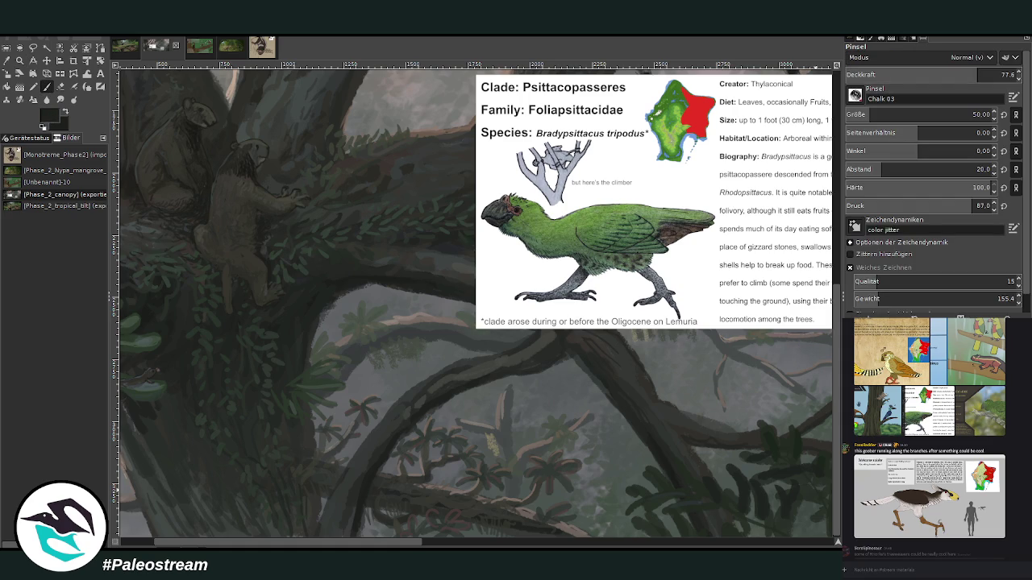
scroll(871, 74, "up", 5)
scroll(871, 114, "up", 7)
scroll(871, 113, "up", 10)
mouse_move(314, 459)
left_mouse_down()
mouse_move(353, 443)
mouse_move(364, 484)
mouse_move(357, 431)
mouse_move(308, 467)
mouse_move(357, 438)
mouse_move(344, 505)
mouse_move(301, 525)
left_mouse_up()
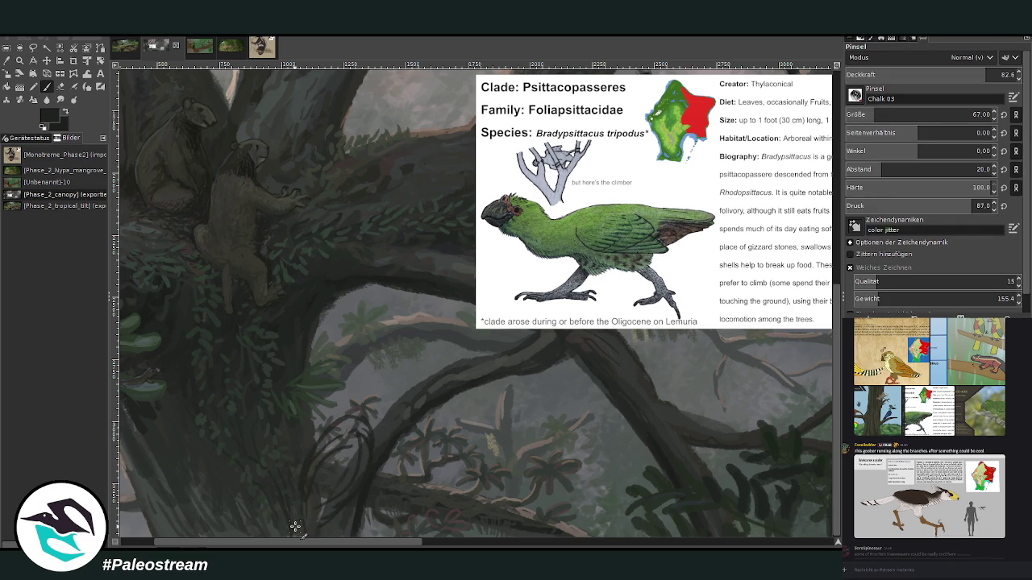
key("ctrl+shift+j")
key("minus")
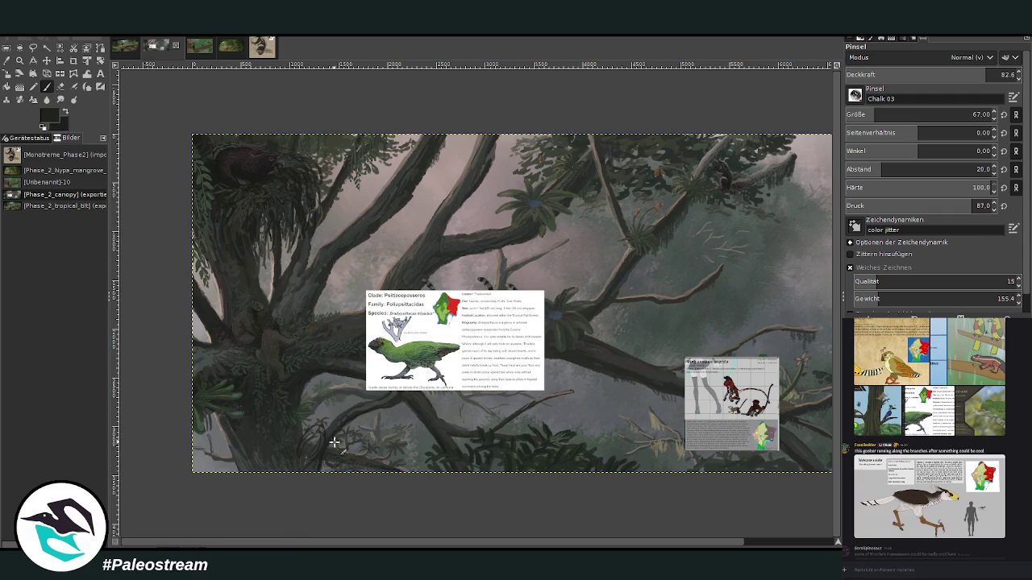
- Move the bird reference card down and left beside the trunk and zoom in on it
scroll(282, 546, "right", 2)
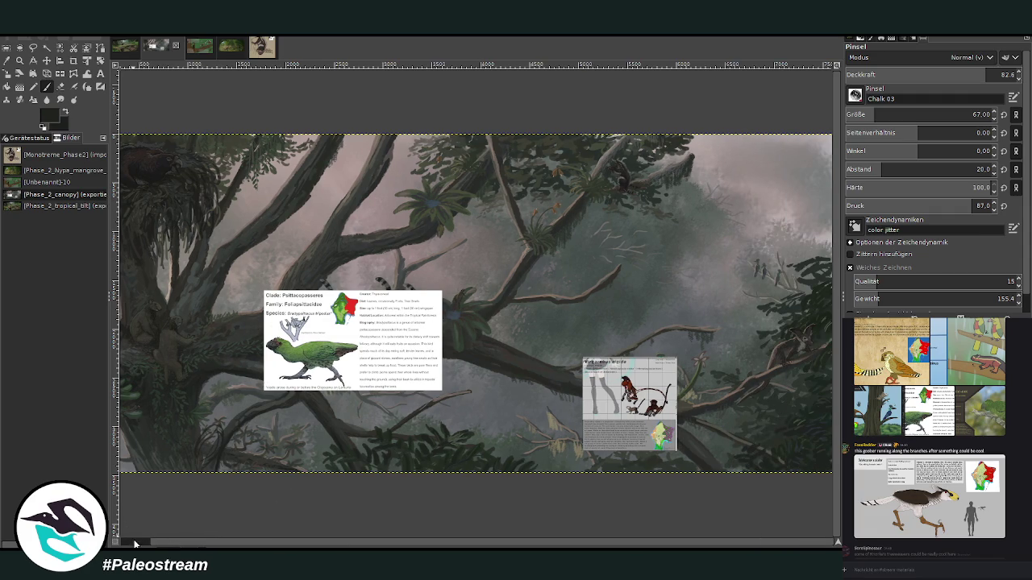
scroll(143, 543, "left", 1)
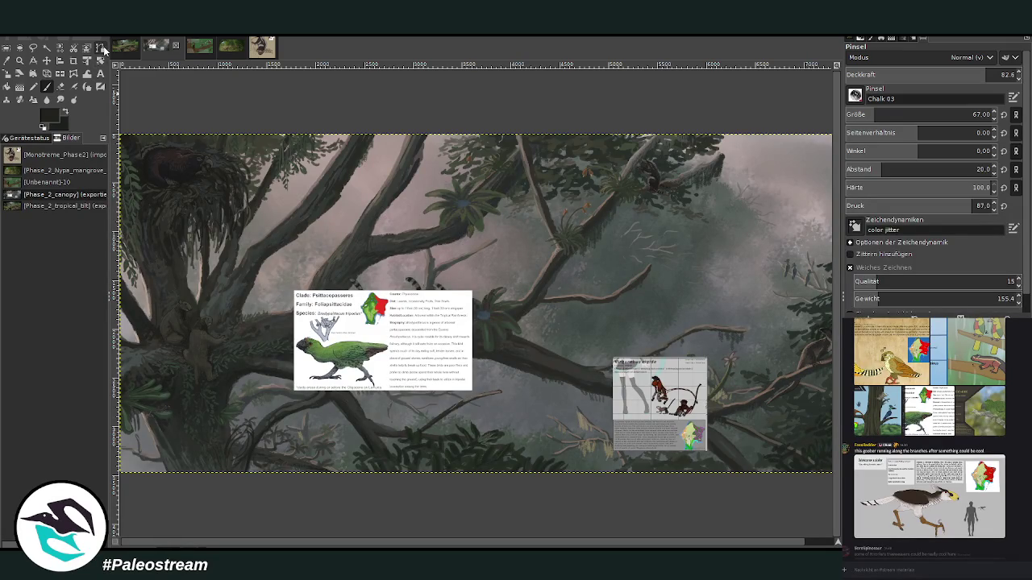
left_click(20, 61)
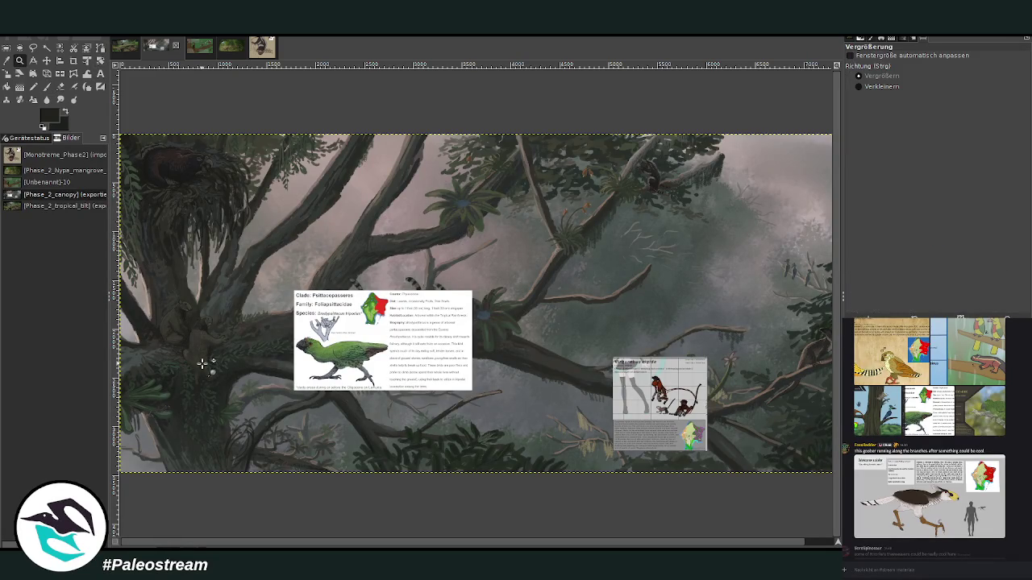
left_click_drag(208, 306, 355, 466)
left_click(47, 61)
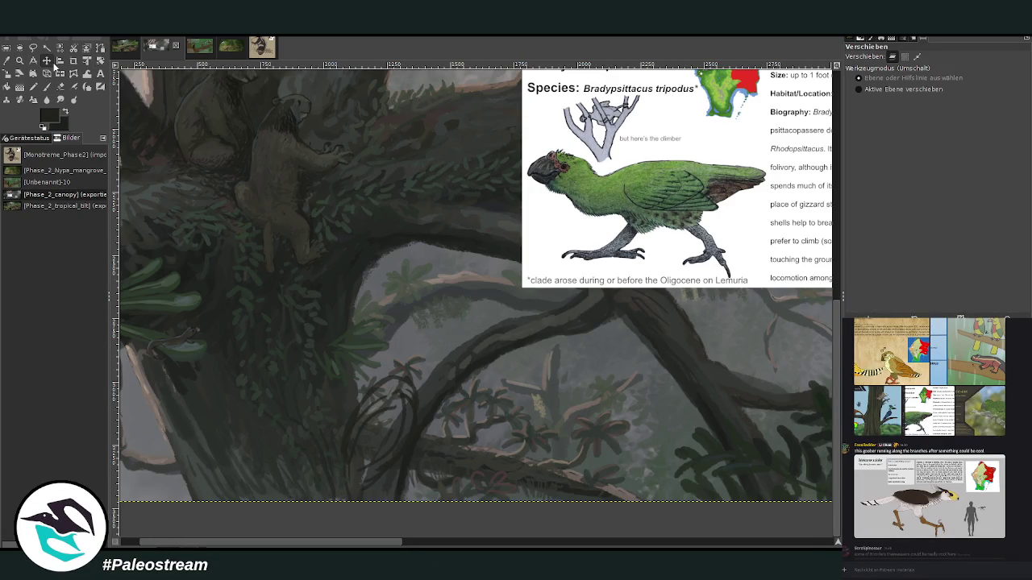
left_click_drag(548, 208, 516, 322)
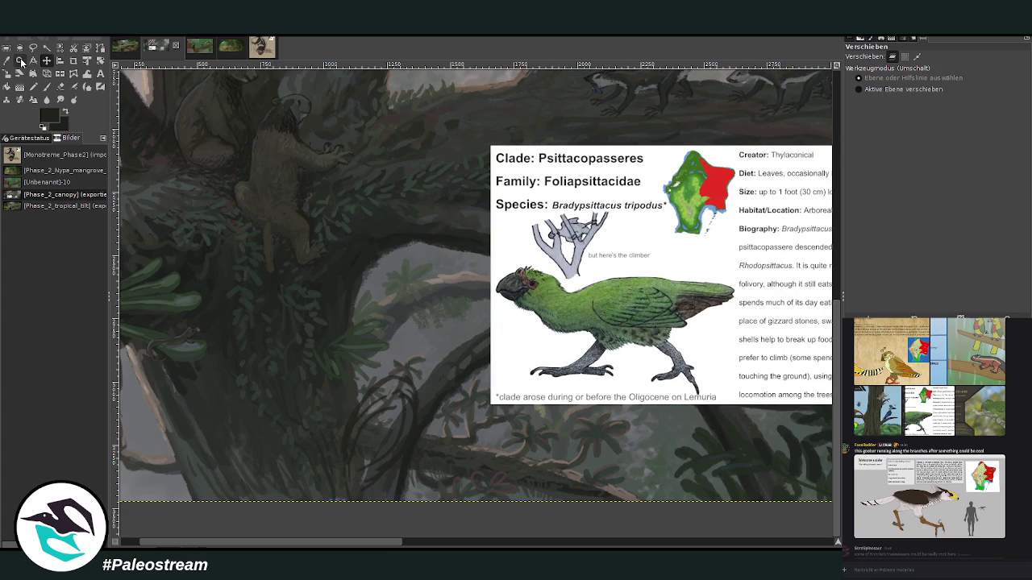
left_click(20, 61)
left_click_drag(234, 192, 677, 503)
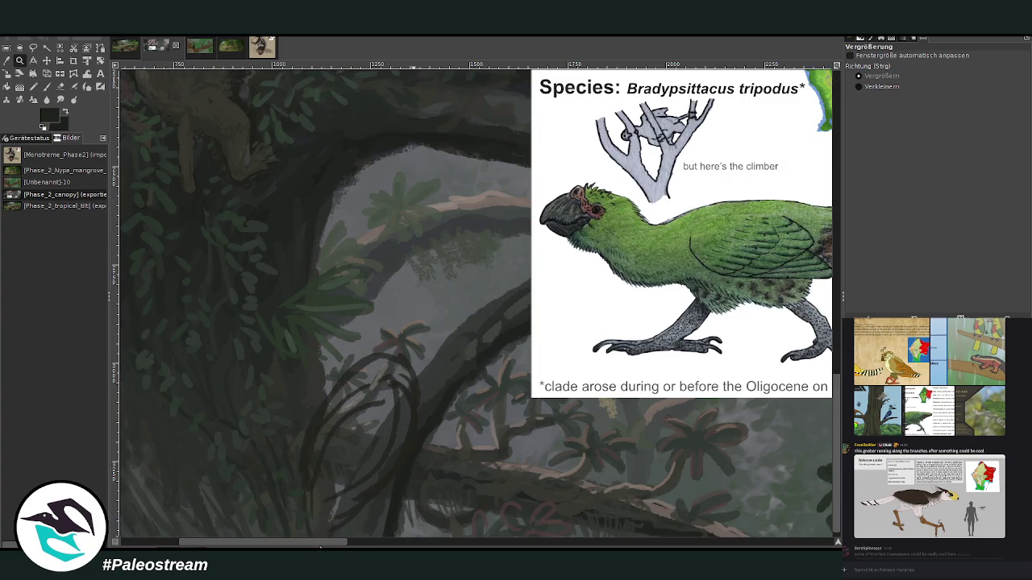
left_click_drag(320, 543, 326, 543)
left_click(47, 87)
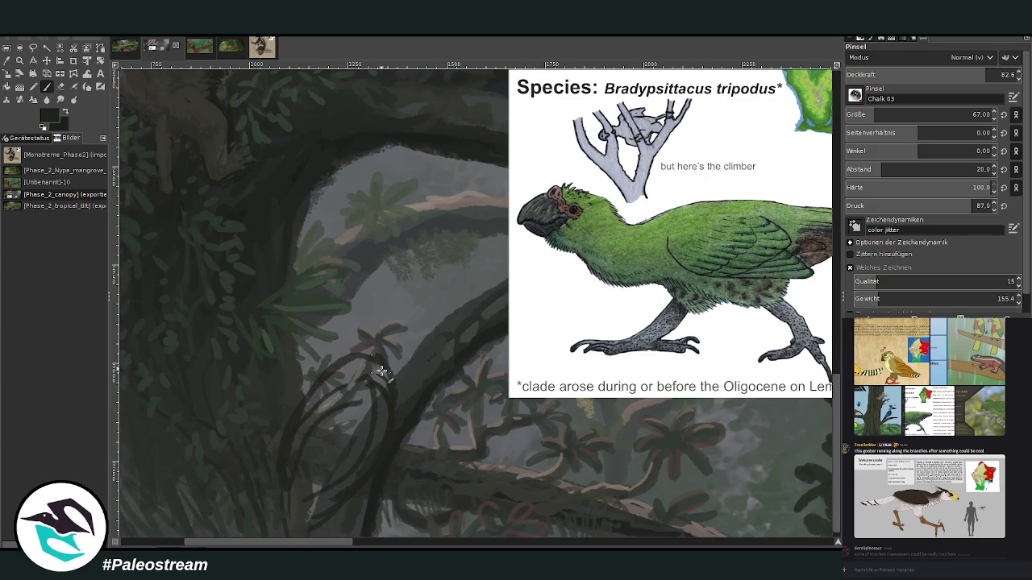
- Rough in the parrot's body loops, hooked head and right-side outline with dark chalk strokes
scroll(774, 476, "down", 1)
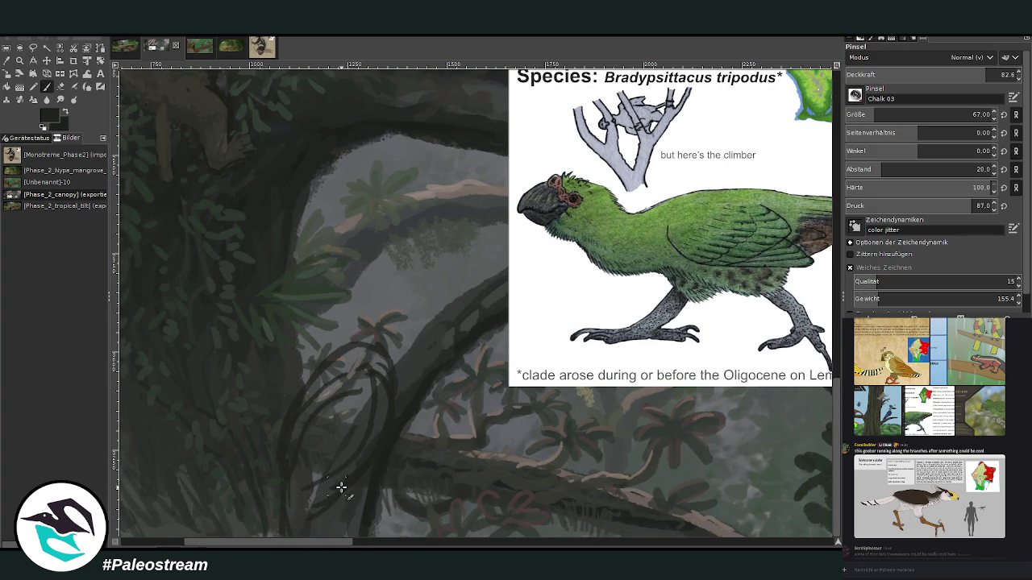
scroll(337, 512, "right", 3)
scroll(338, 520, "left", 2)
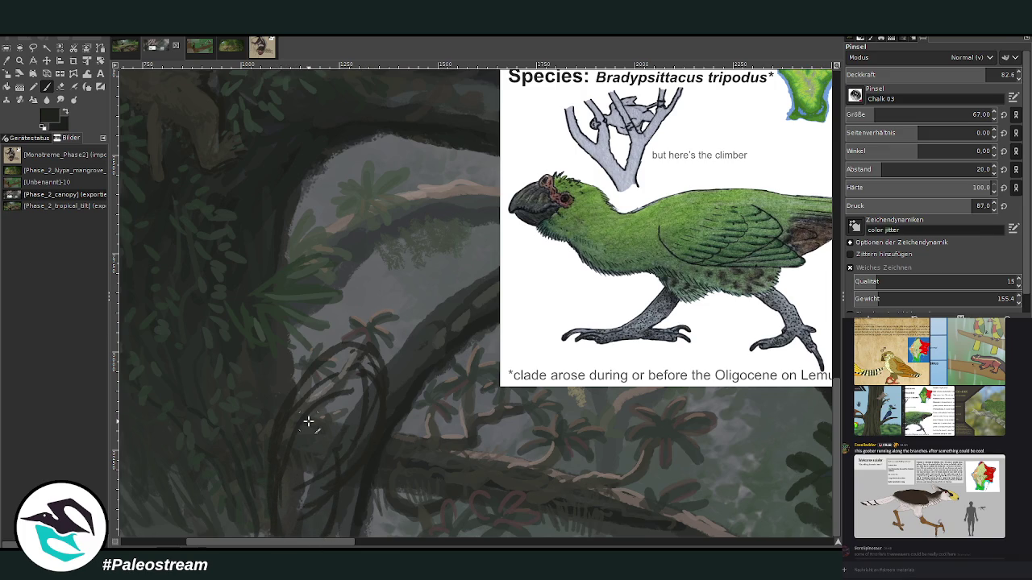
mouse_move(337, 346)
left_mouse_down()
mouse_move(320, 320)
mouse_move(350, 293)
mouse_move(373, 315)
mouse_move(326, 338)
left_mouse_up()
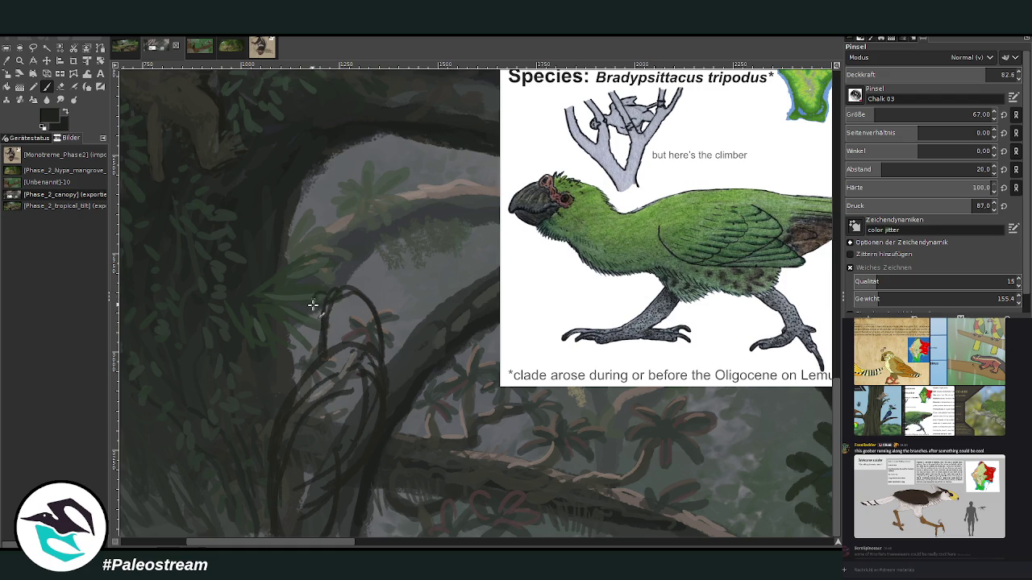
left_click_drag(308, 298, 324, 289)
mouse_move(332, 288)
left_mouse_down()
mouse_move(345, 285)
mouse_move(325, 307)
mouse_move(330, 299)
mouse_move(316, 296)
mouse_move(321, 333)
left_mouse_up()
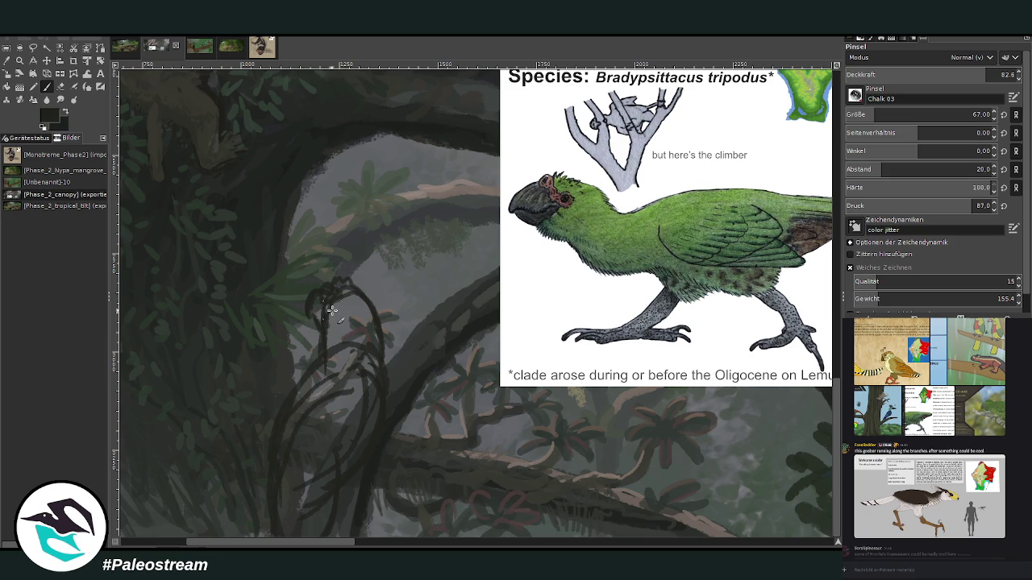
mouse_move(357, 295)
left_mouse_down()
mouse_move(380, 345)
mouse_move(348, 387)
left_mouse_up()
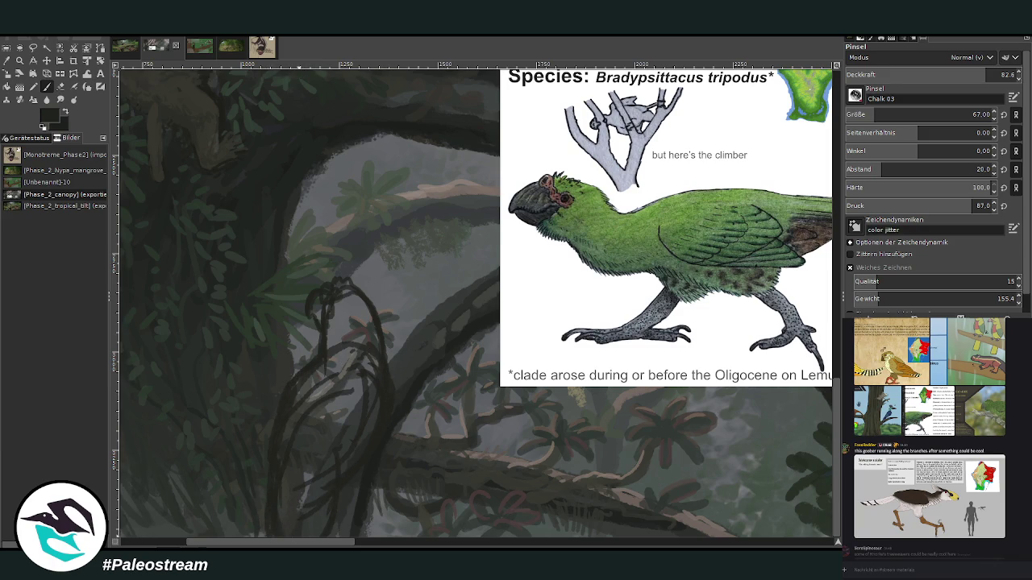
scroll(403, 483, "left", 5)
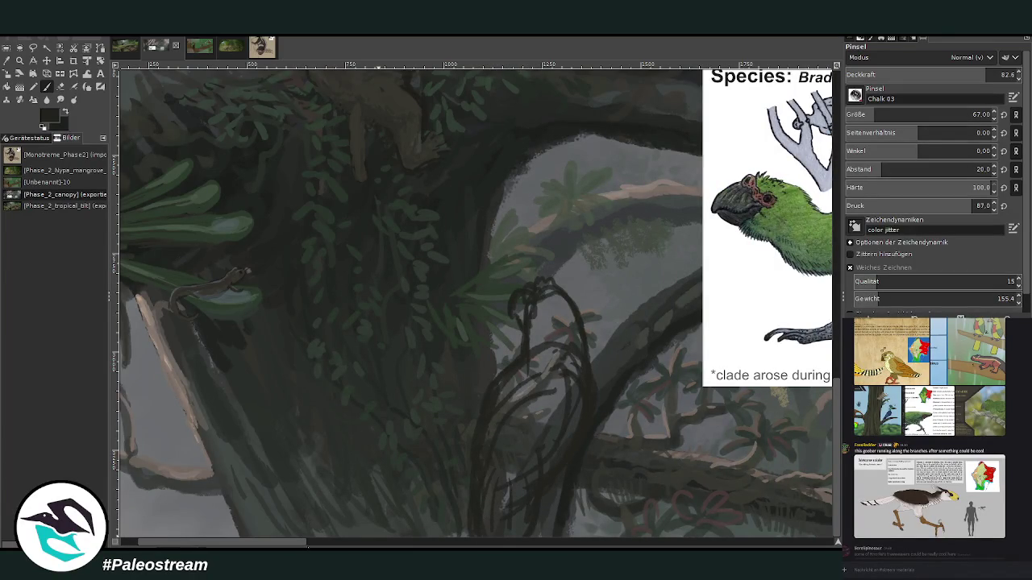
scroll(387, 444, "right", 3)
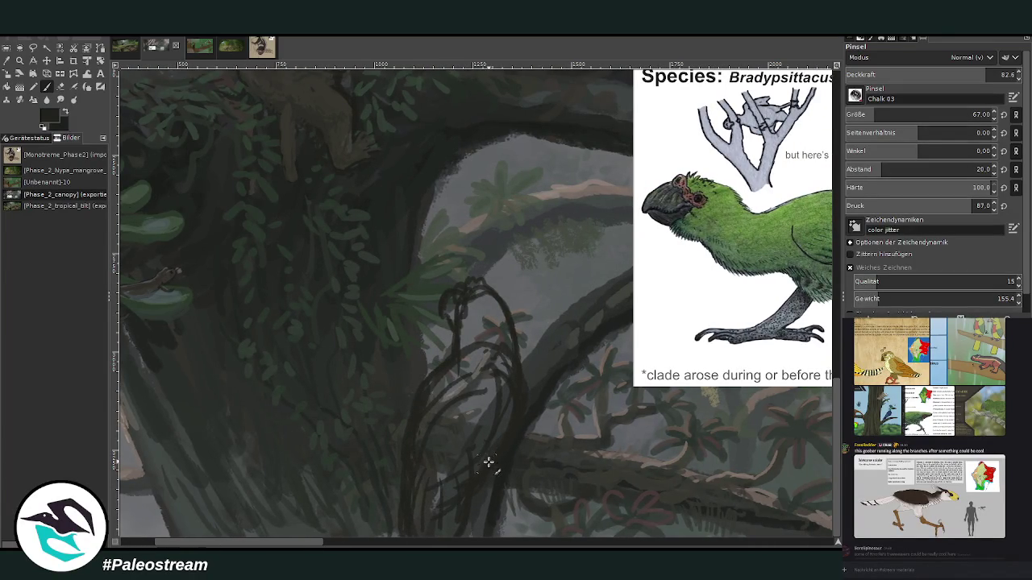
scroll(418, 511, "down", 3)
scroll(417, 511, "down", 1)
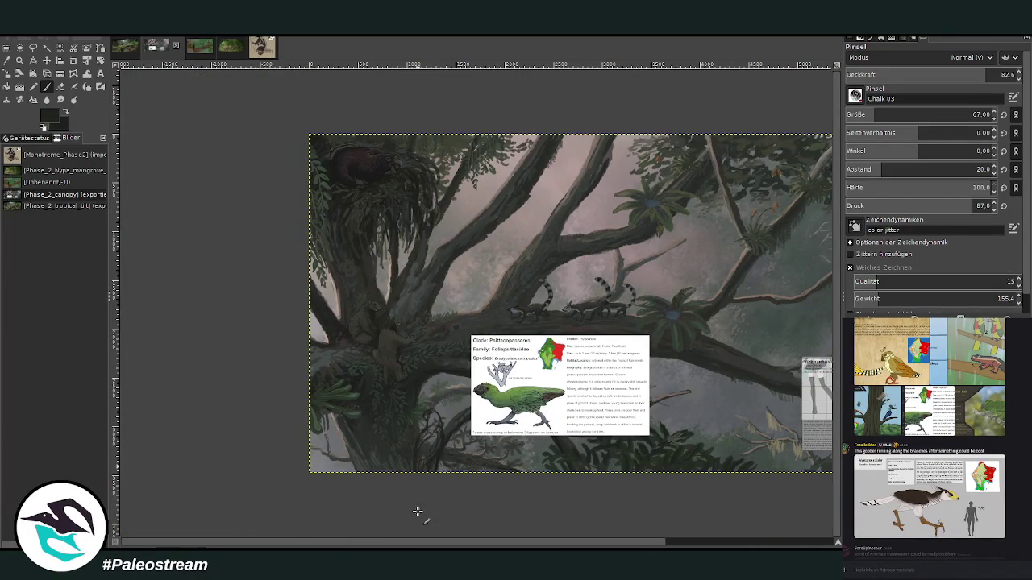
- Zoom in close on the parrot sketch on the trunk
key("z")
left_click_drag(367, 313, 542, 476)
key("o")
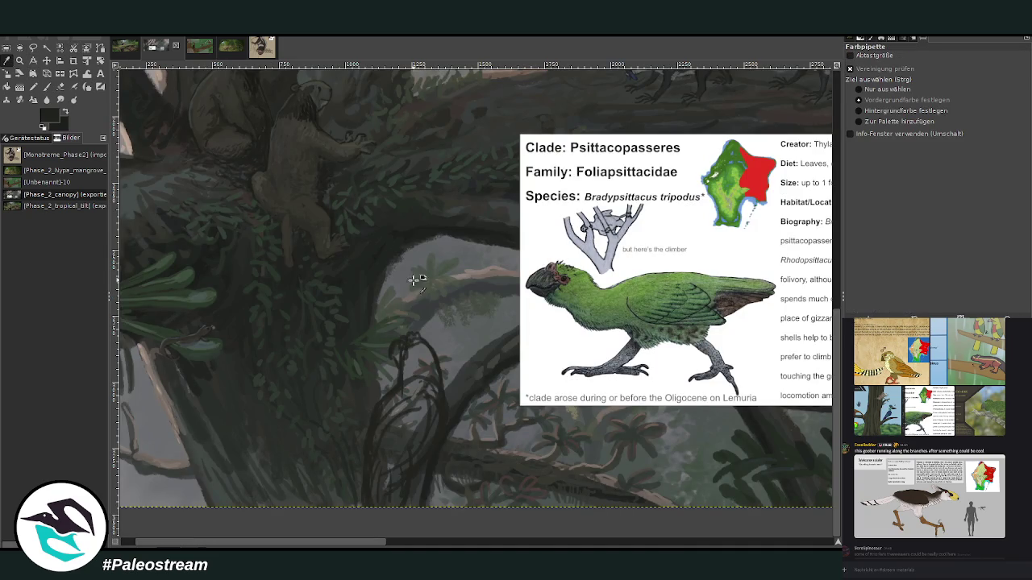
key("z")
left_click_drag(327, 183, 702, 515)
- Paint the parrot's body dark green to the bottom edge, then set opacity 64.4, size 72
left_click(47, 86)
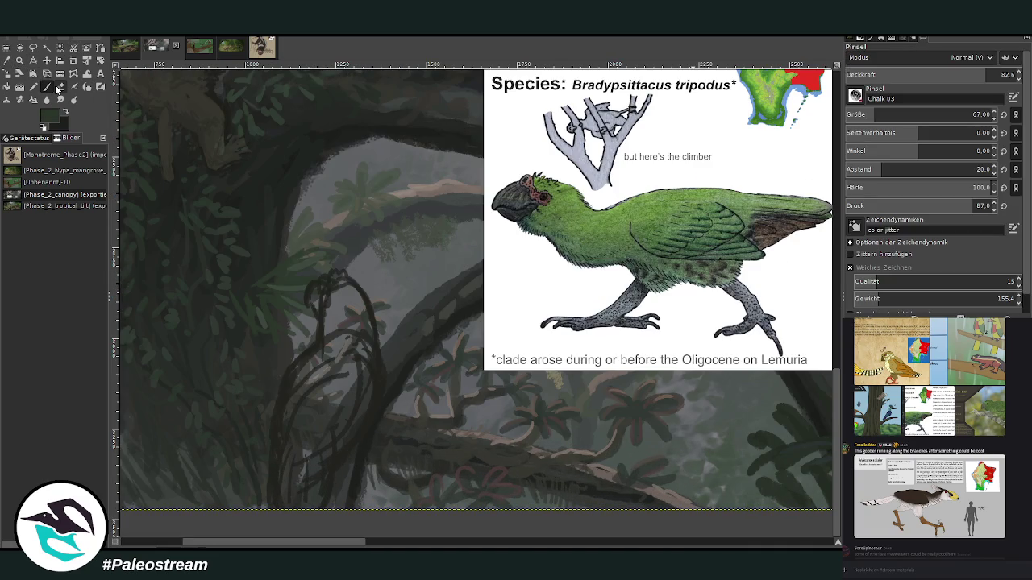
left_click_drag(978, 77, 980, 76)
mouse_move(352, 363)
left_mouse_down()
mouse_move(322, 387)
mouse_move(310, 370)
mouse_move(318, 350)
mouse_move(299, 414)
mouse_move(341, 341)
mouse_move(360, 337)
mouse_move(375, 363)
mouse_move(341, 352)
mouse_move(329, 310)
mouse_move(344, 311)
mouse_move(352, 290)
mouse_move(368, 335)
mouse_move(355, 289)
mouse_move(350, 299)
left_mouse_up()
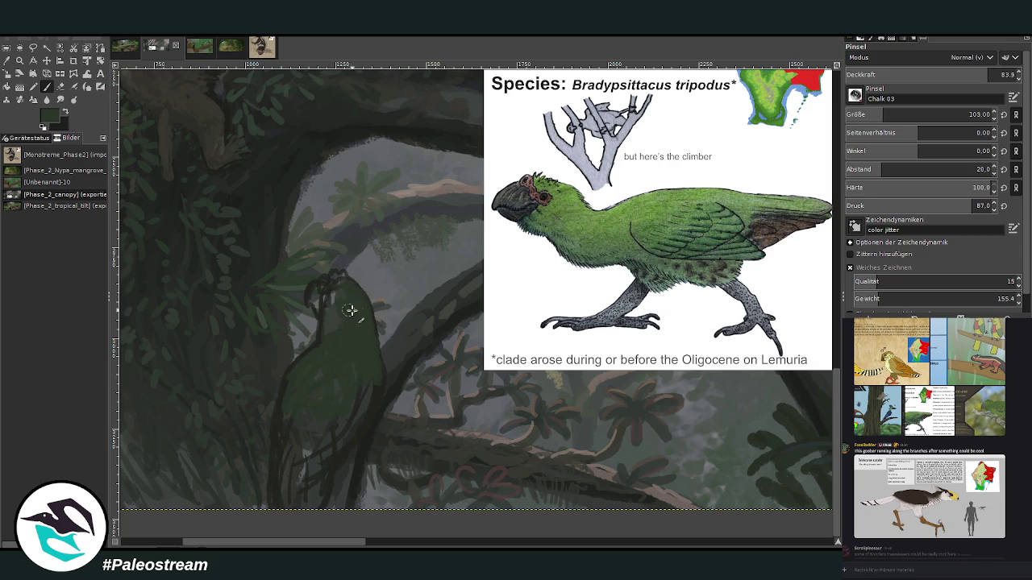
mouse_move(286, 404)
left_mouse_down()
mouse_move(301, 444)
mouse_move(348, 407)
left_mouse_up()
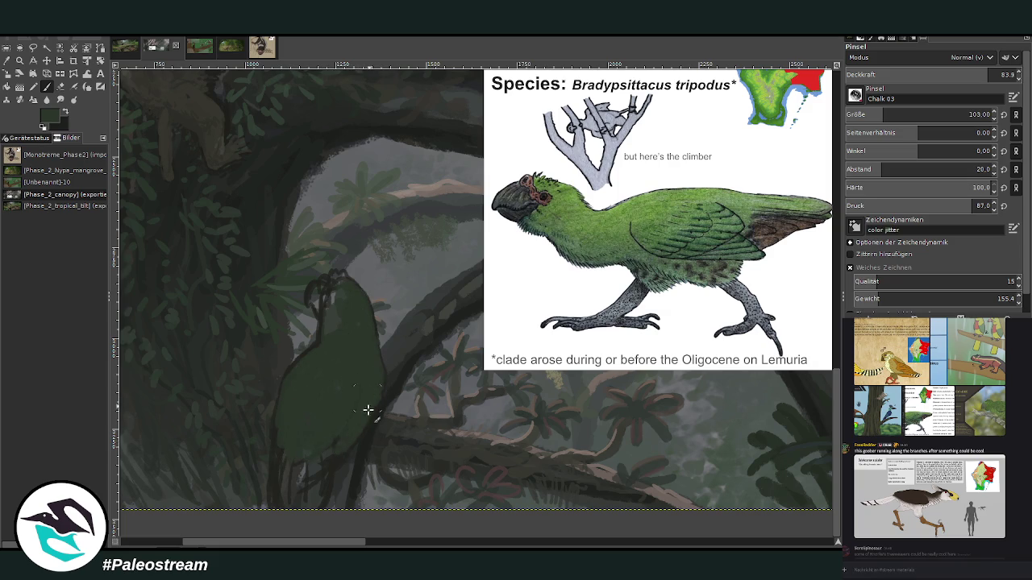
mouse_move(286, 460)
left_mouse_down()
mouse_move(281, 467)
mouse_move(295, 442)
mouse_move(323, 468)
mouse_move(313, 507)
left_mouse_up()
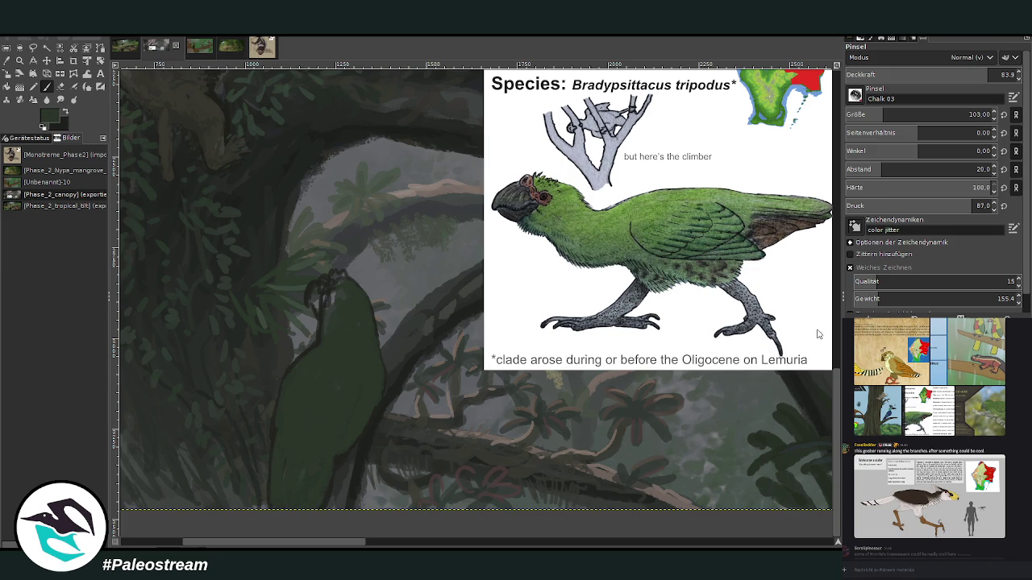
left_click(955, 74)
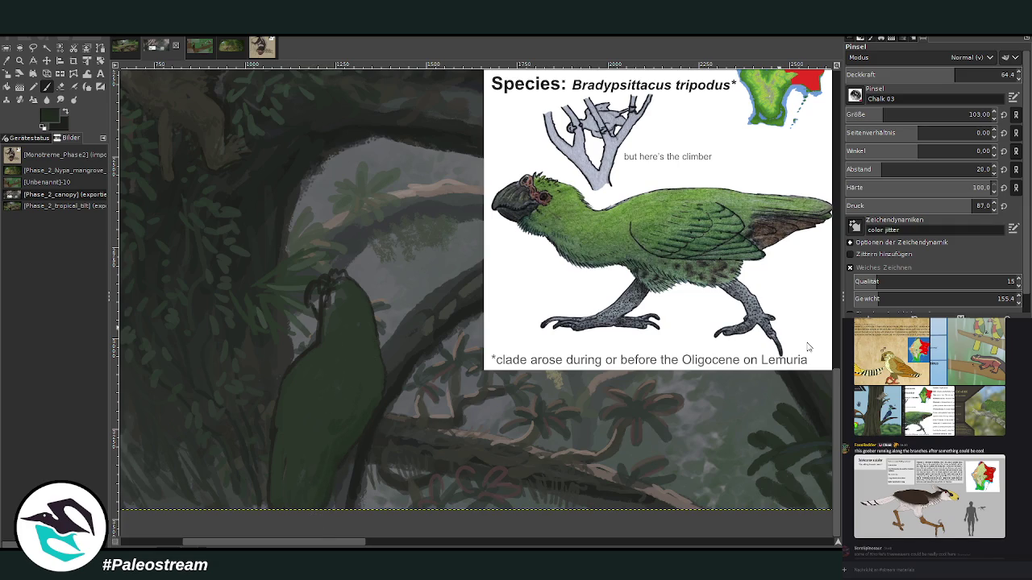
left_click(871, 112)
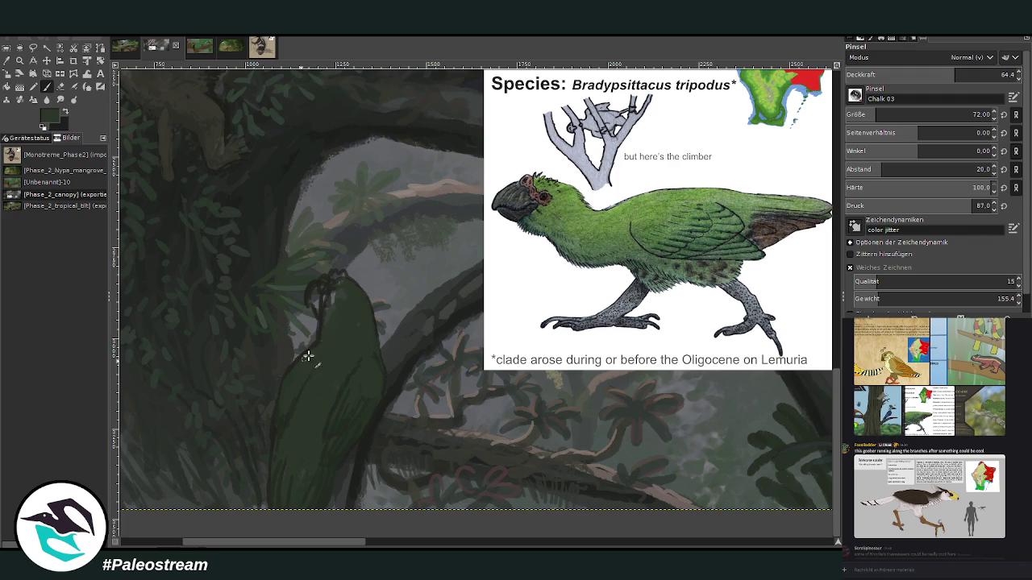
- Paint wing feathers in reference-sampled lighter green at size 52, opacity 49.8, then 67.8
left_click(777, 302, "ctrl")
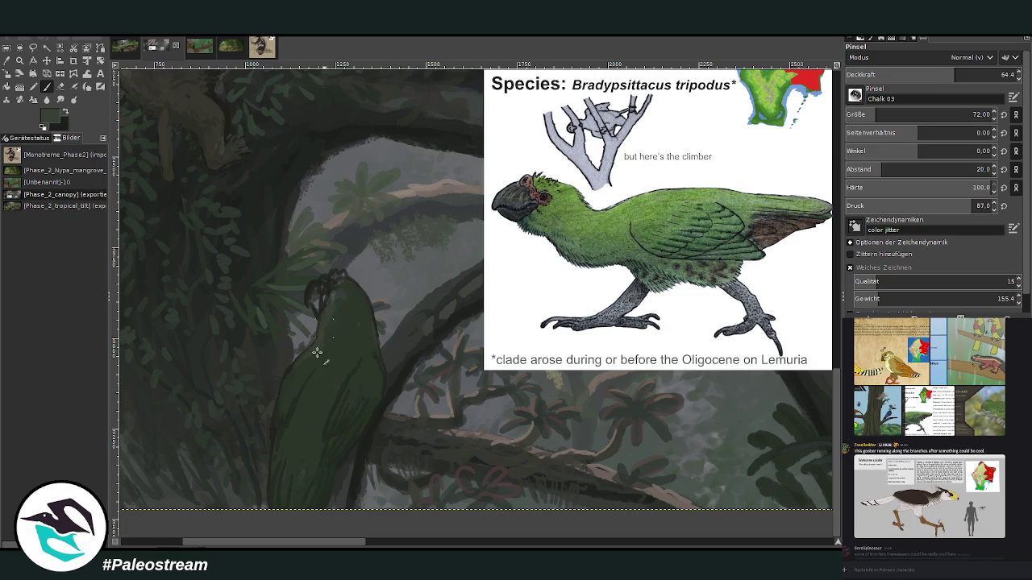
left_click(873, 114)
left_click_drag(368, 364, 364, 373)
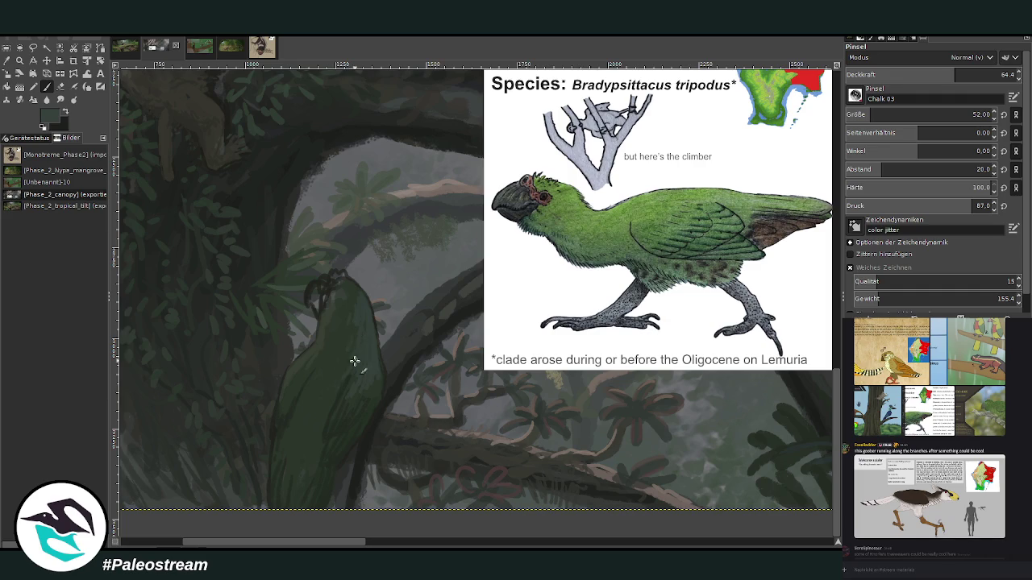
left_click(936, 78)
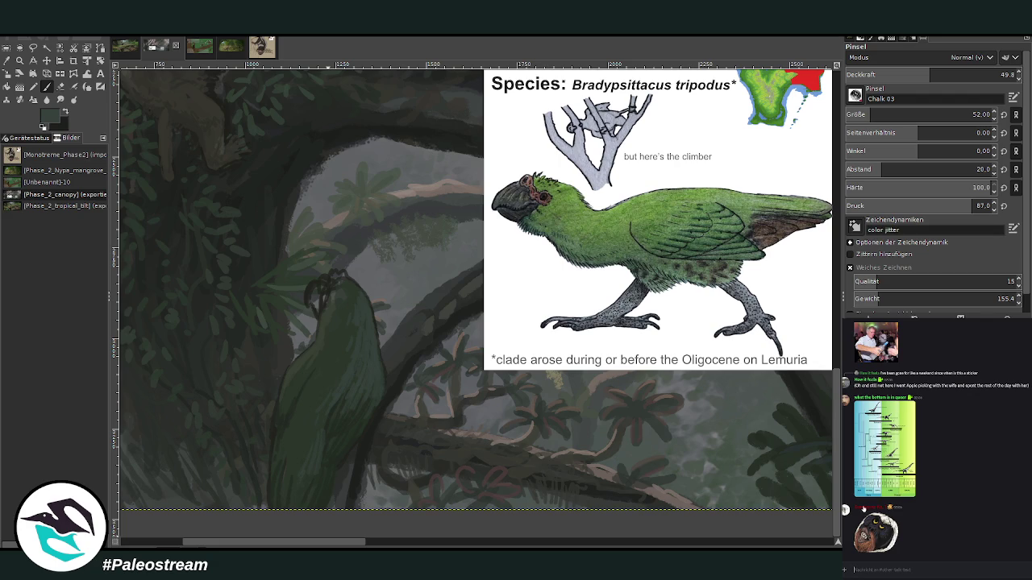
left_click(886, 570)
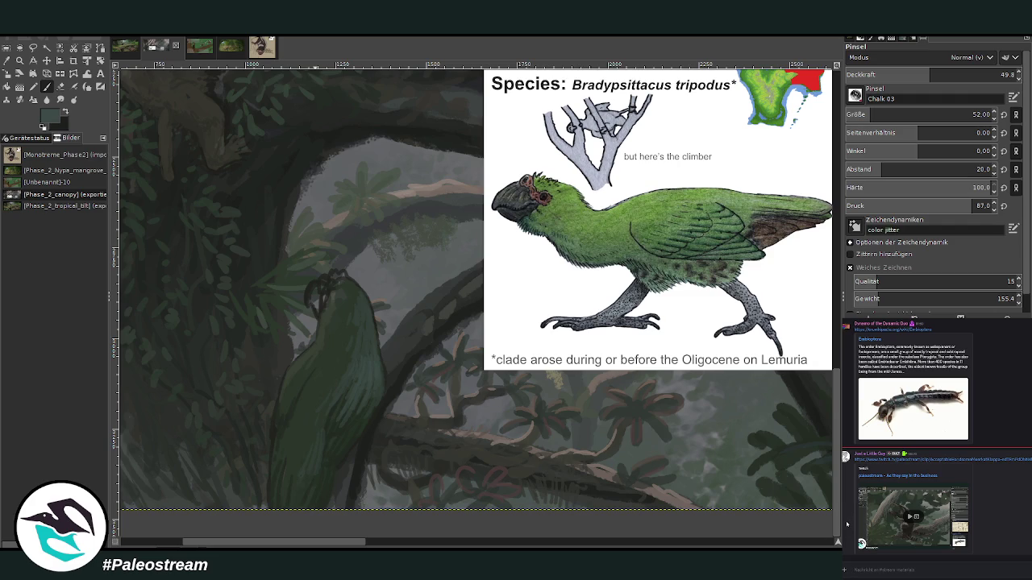
left_click(879, 570)
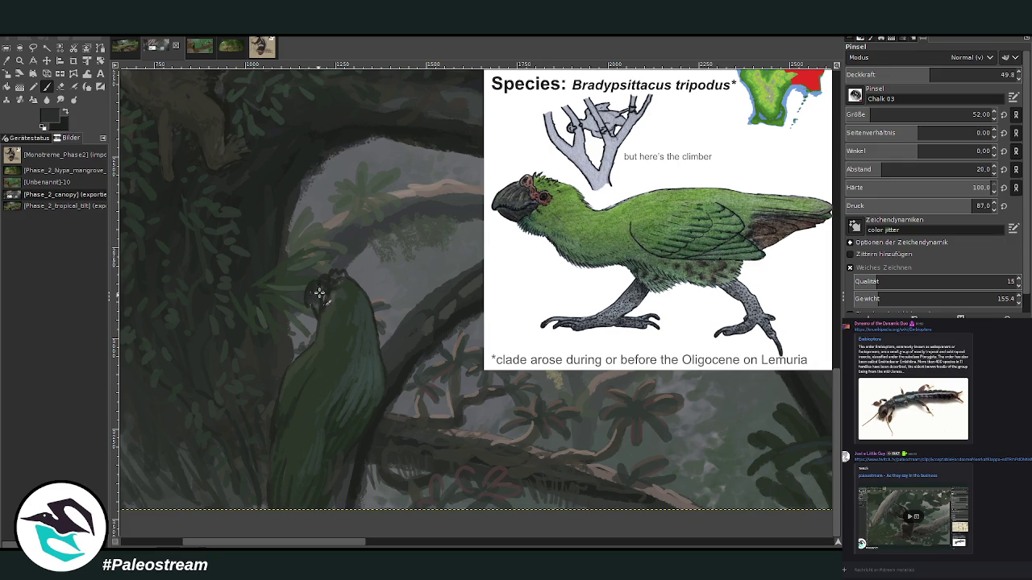
left_click(960, 74)
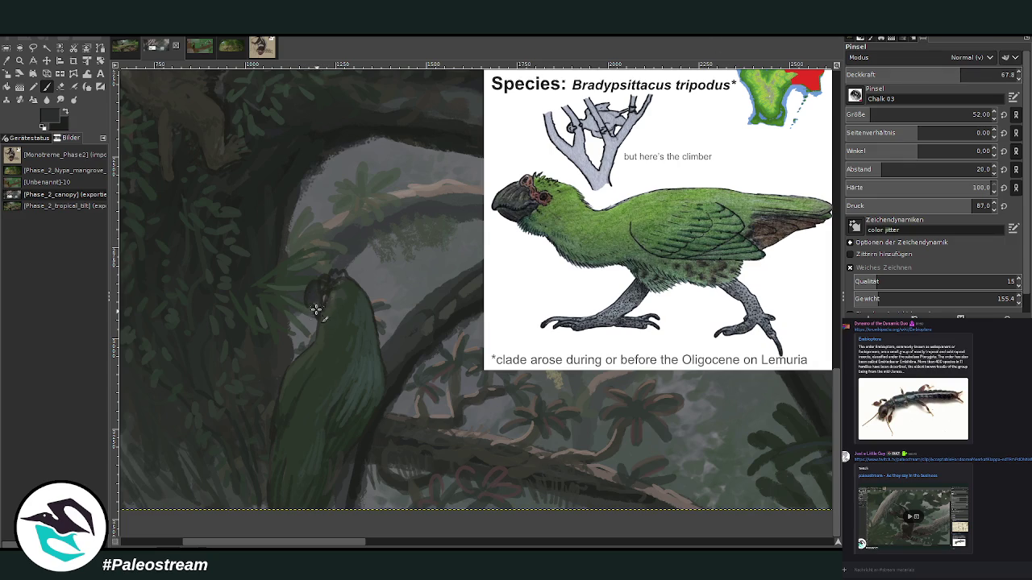
- Darken the parrot's beak and face, set brush opacity 56.5, and sample near-black from the reference beak
left_click_drag(310, 295, 365, 296)
key("bracketleft")
key("bracketleft")
key("bracketleft")
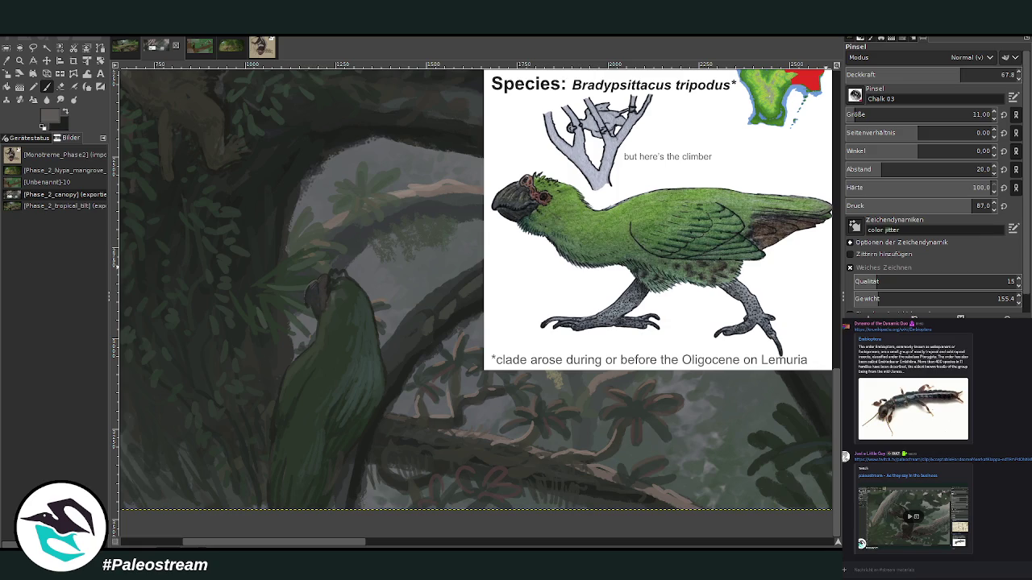
scroll(911, 115, "up", 1)
left_click(942, 74)
scroll(862, 113, "up", 8)
left_click(768, 328, "ctrl")
left_click(804, 343, "ctrl")
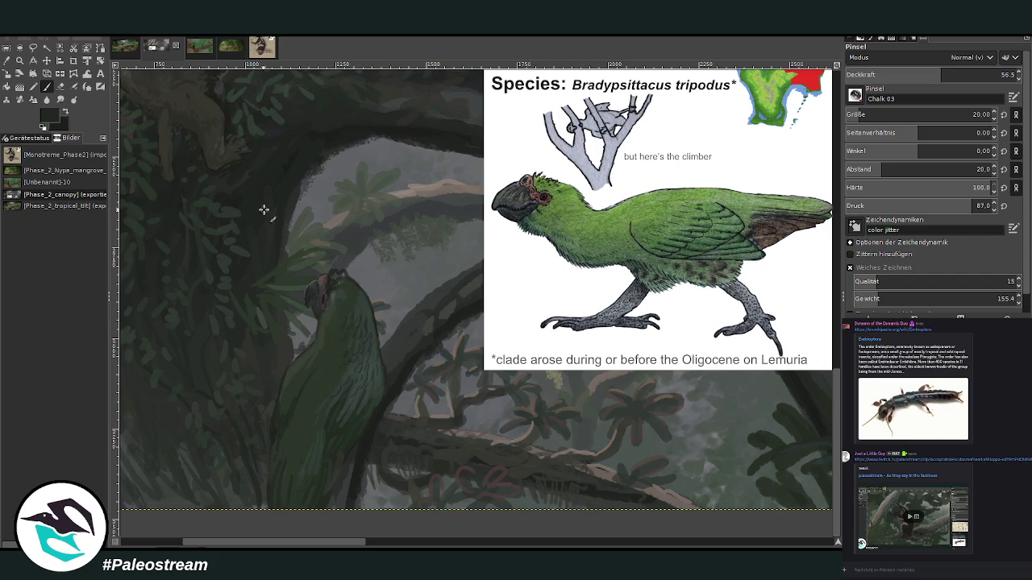
- Set the brush to size 35 and opacity 47 with a slightly brighter foreground colour
key("o")
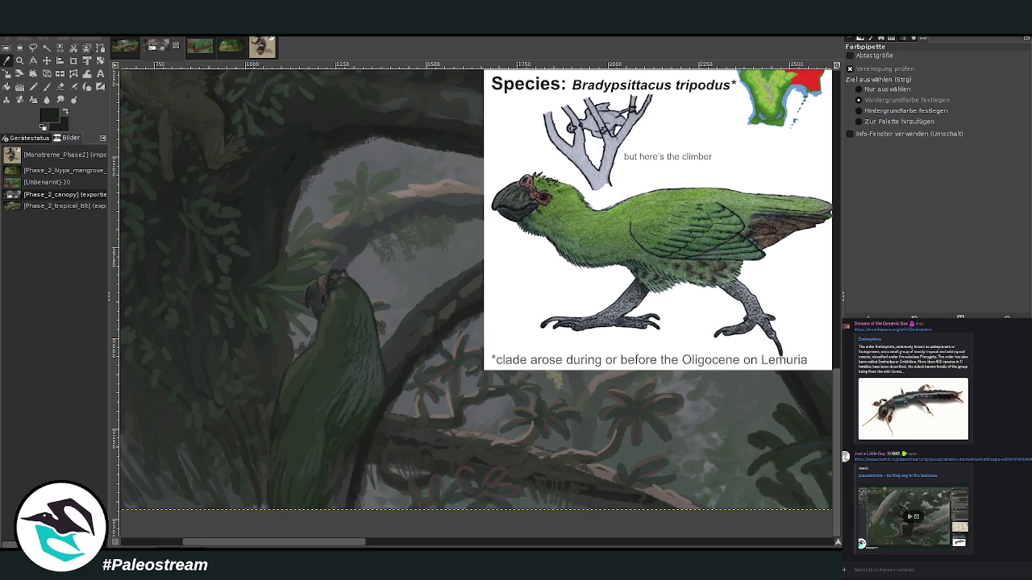
key("p")
left_click_drag(951, 114, 973, 114)
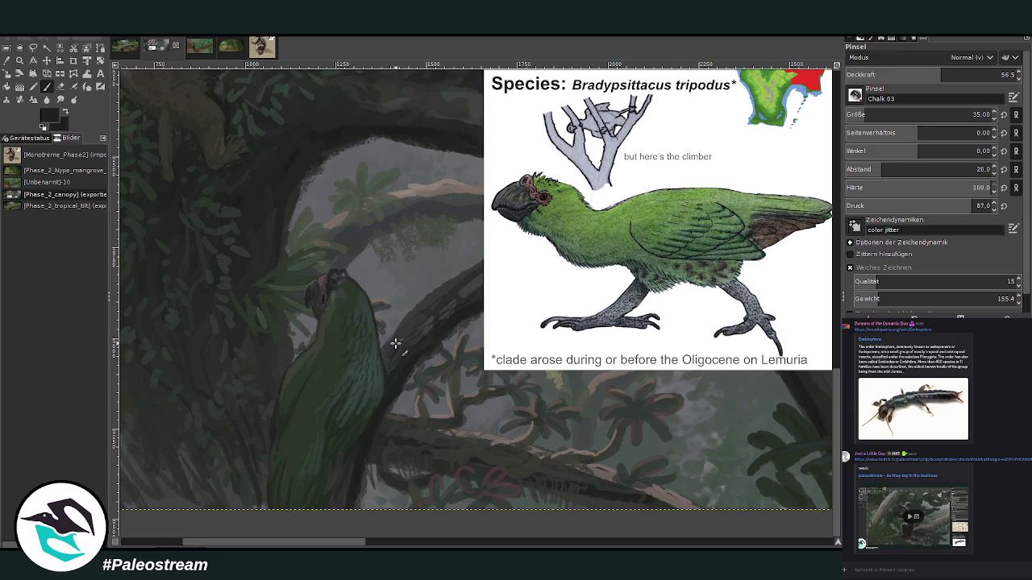
left_click(925, 75)
left_click(800, 344, "ctrl")
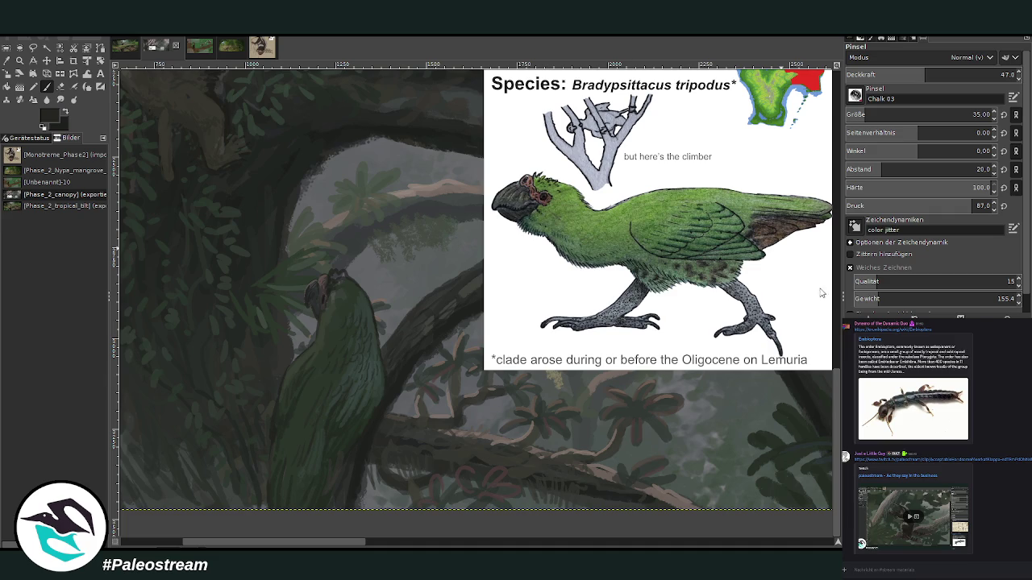
- Sample green from the bird's head and repaint the top and back of the head
key("o")
left_click(348, 312)
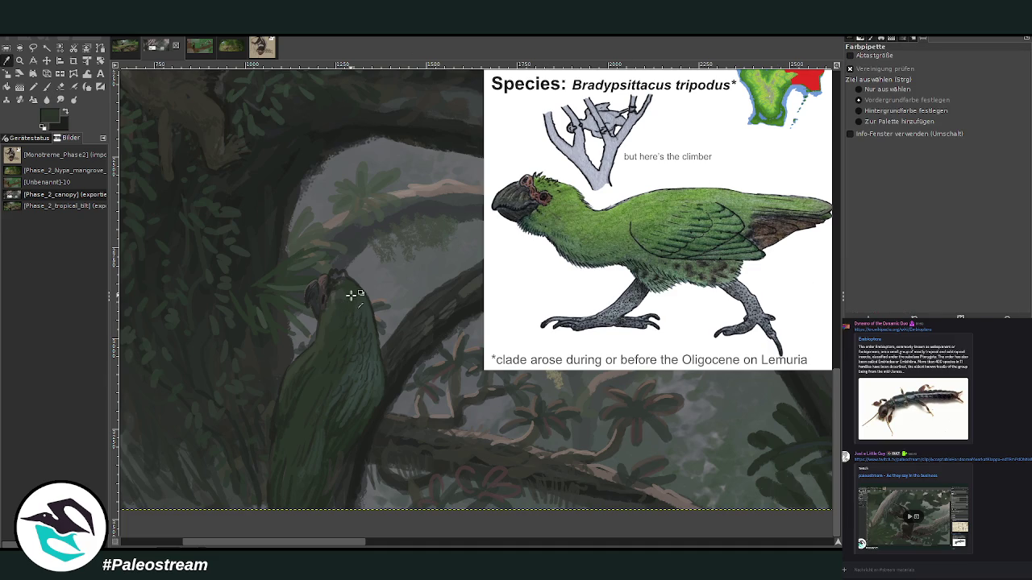
key("p")
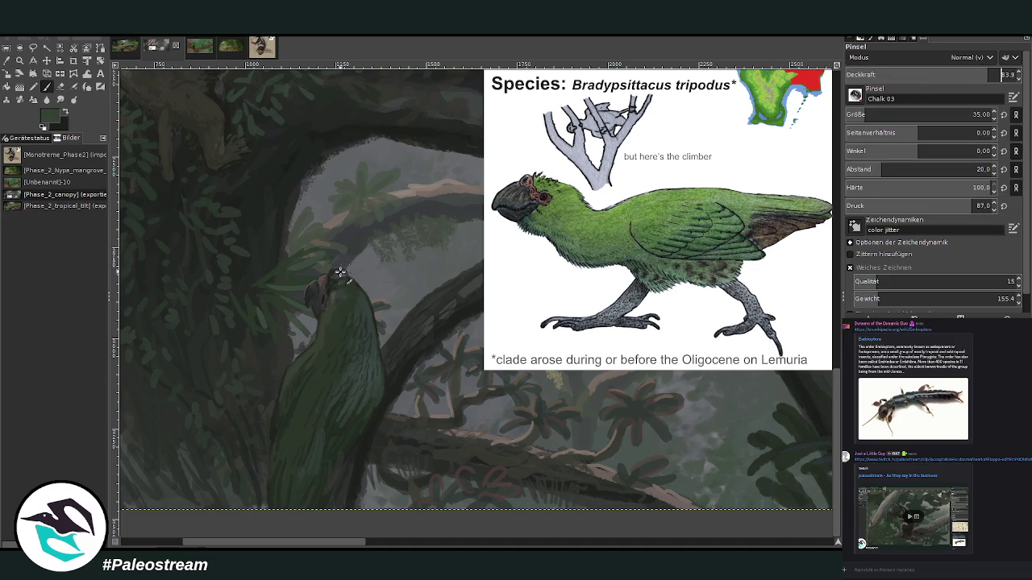
left_click_drag(347, 278, 335, 300)
left_click_drag(334, 277, 345, 306)
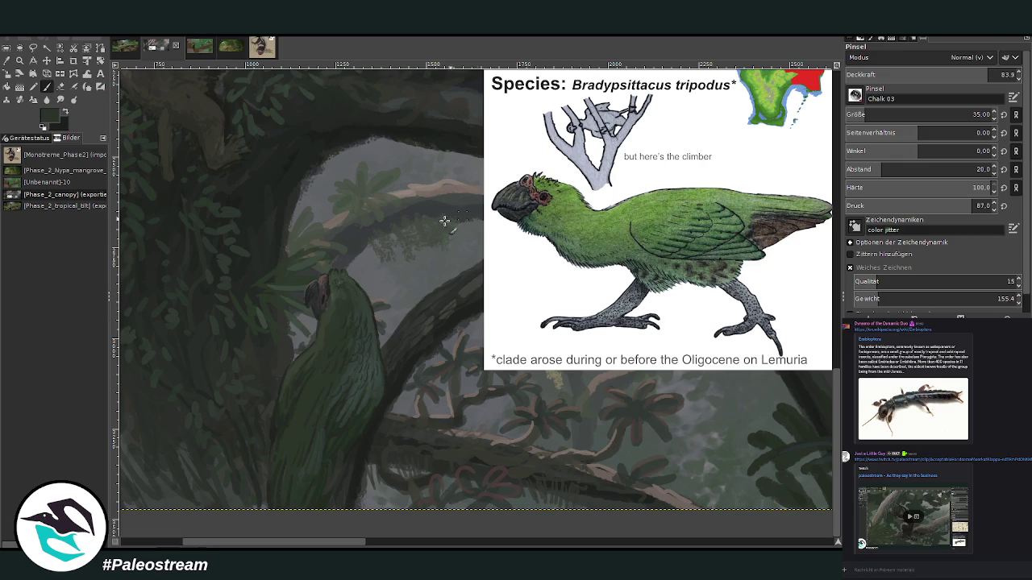
left_click_drag(352, 302, 339, 313)
- Paint lighter green head highlights at size 15, then repaint back feathering in olive at 50.5 opacity
left_click(809, 332, "ctrl")
left_click(811, 329, "ctrl")
left_click(859, 114)
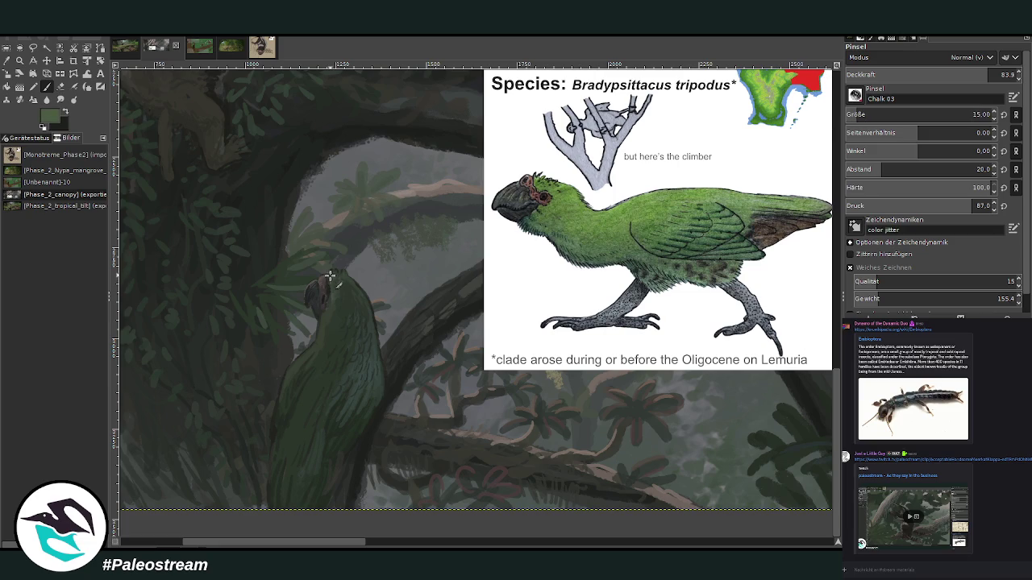
left_click_drag(337, 272, 330, 286)
left_click(931, 73)
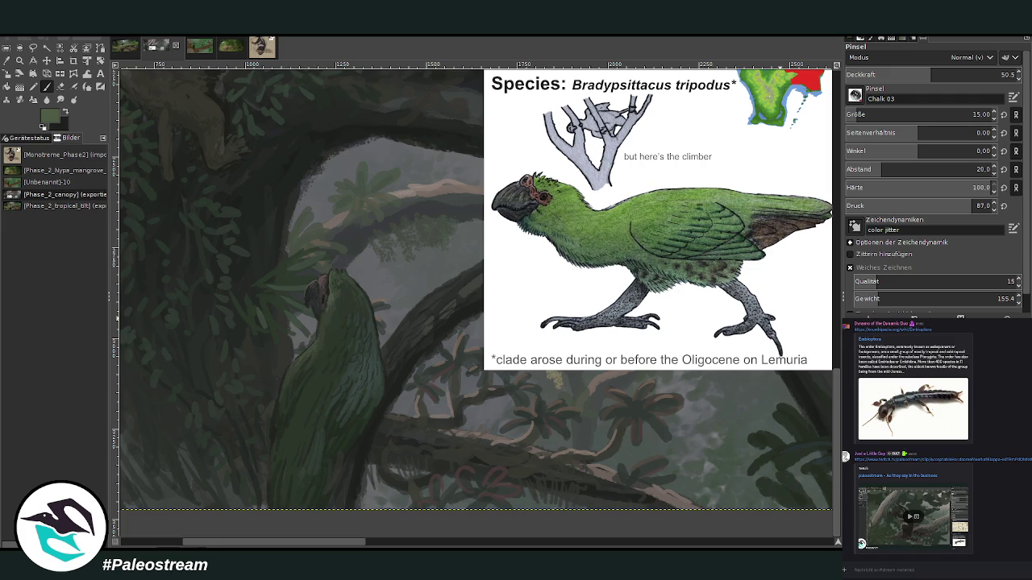
left_click(793, 312, "ctrl")
left_click_drag(376, 329, 379, 338)
scroll(379, 377, "down", 3)
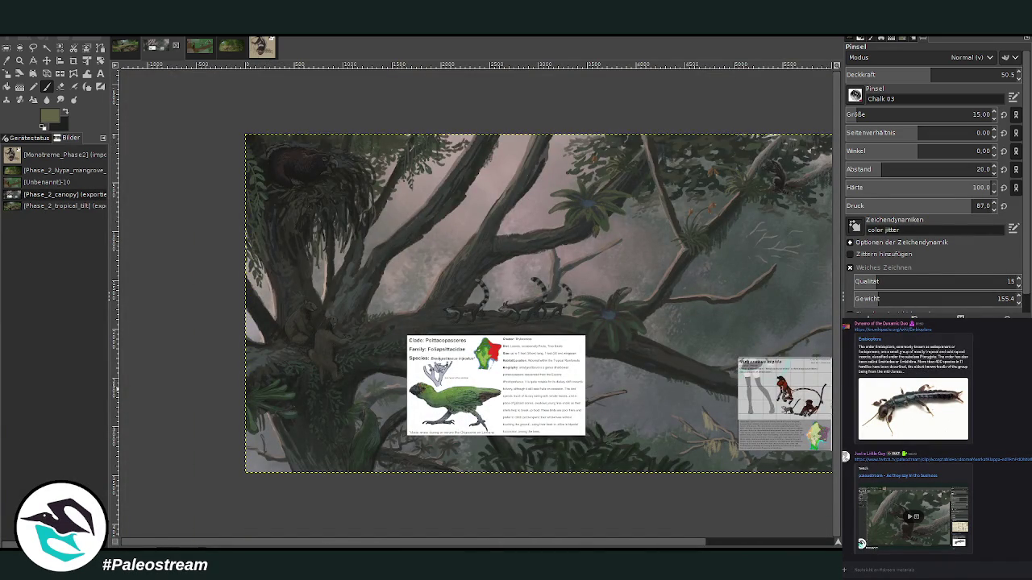
- Hide the bird species card and zoom in on the lower-left trunk region
key("ctrl+shift+a")
key("Delete")
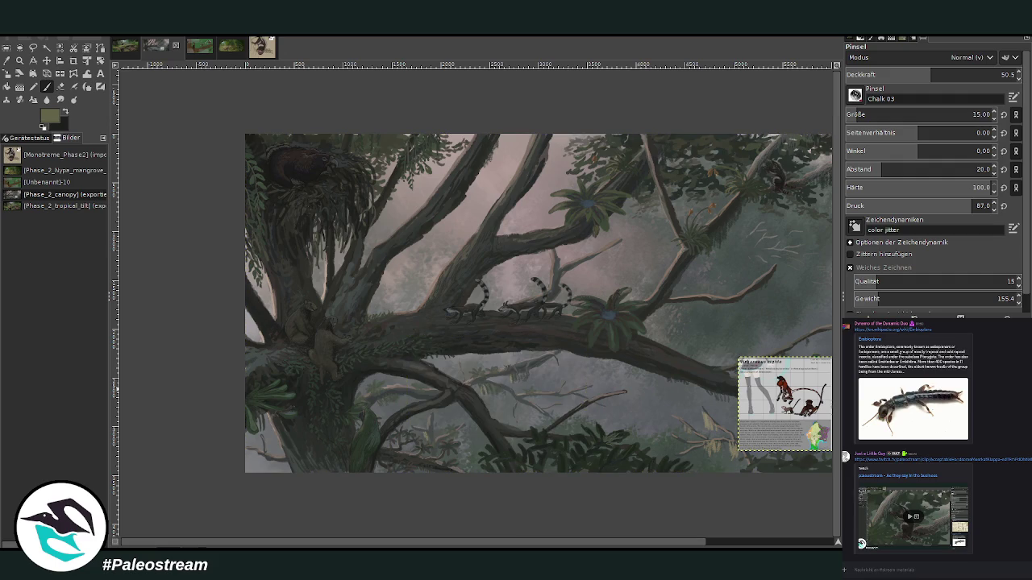
key("z")
left_click_drag(291, 351, 435, 505)
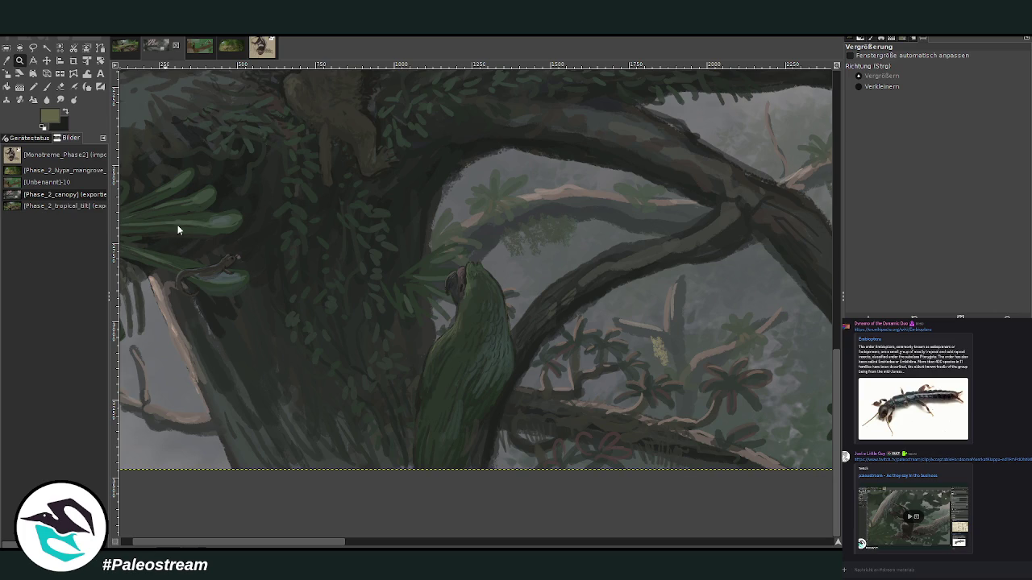
- Darken the green bird on its own layer with a Curves adjustment
key("Page_Up")
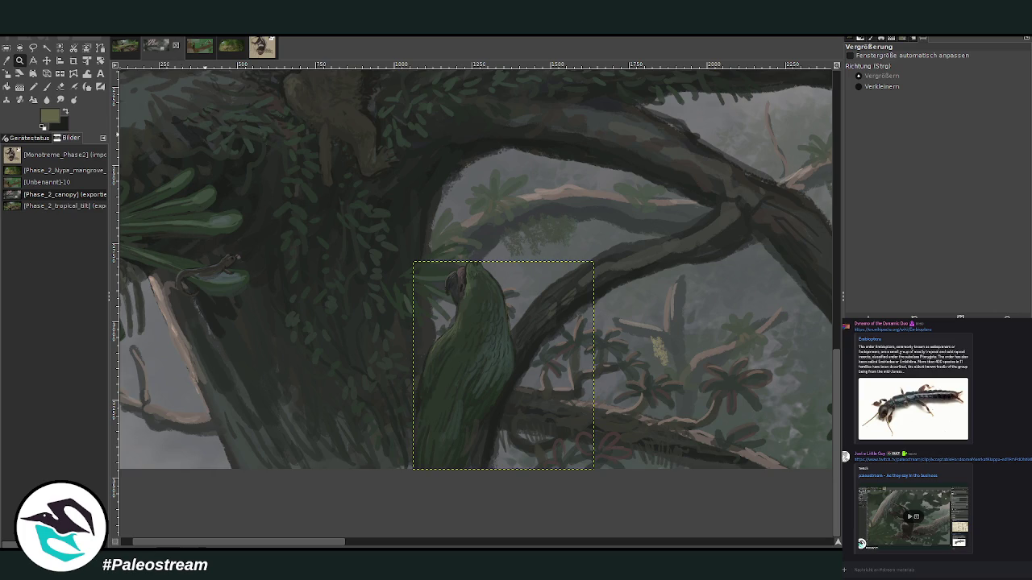
key("ctrl+m")
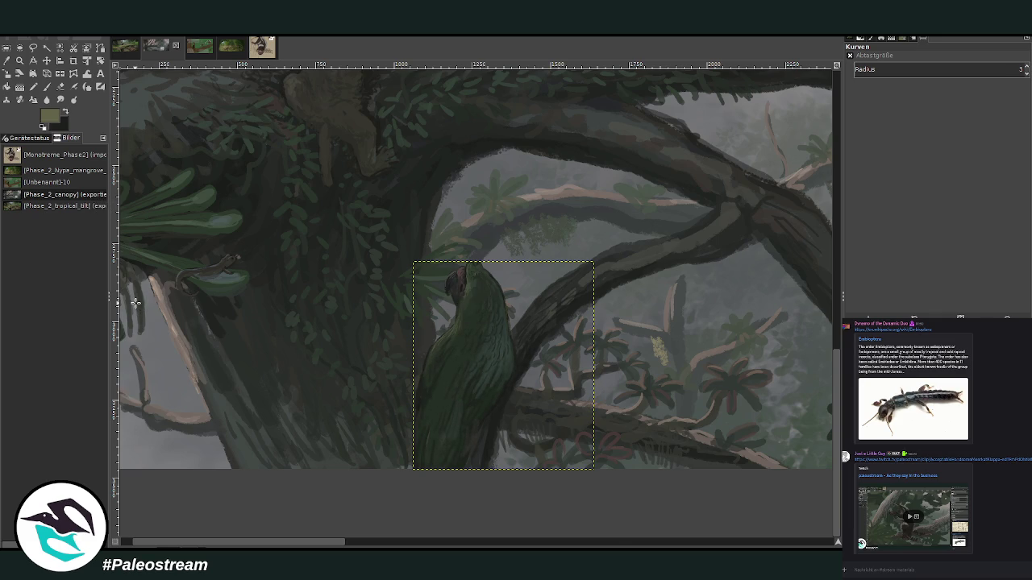
scroll(135, 303, "down", 2)
scroll(135, 304, "down", 1)
scroll(136, 303, "down", 1)
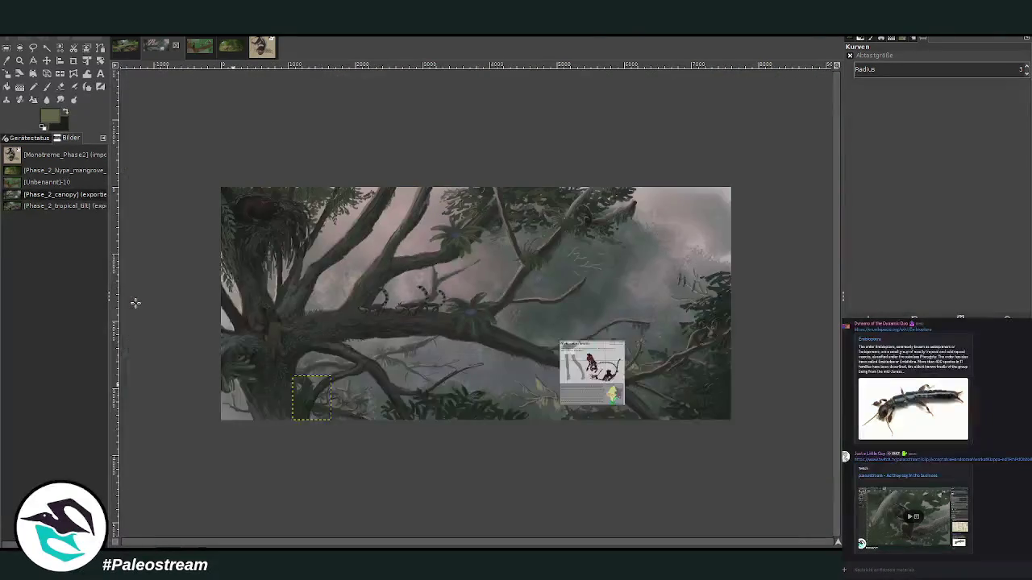
- Reselect the full painting layer and zoom in on the lower-left of the painting
key("Page_Down")
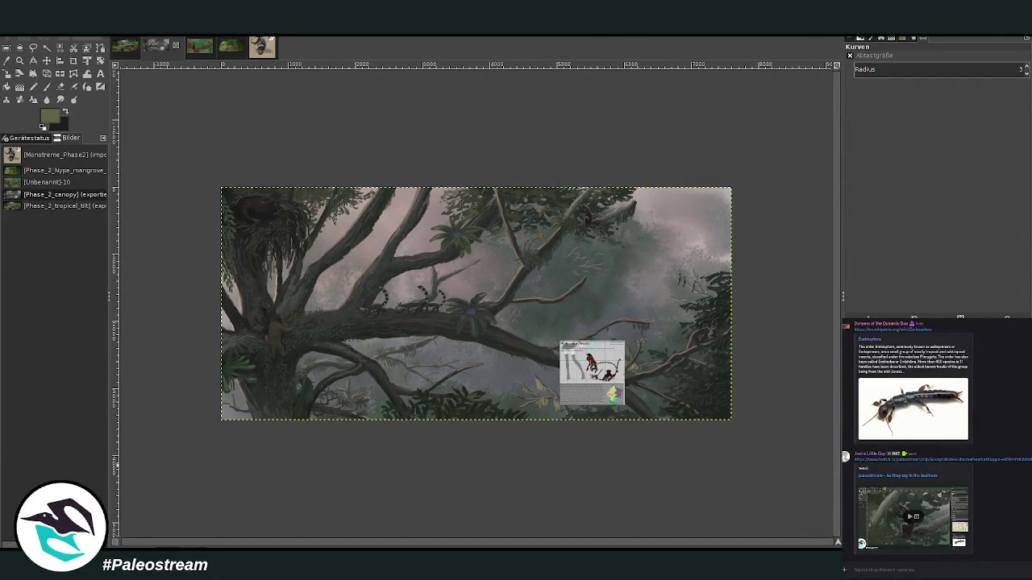
left_click(20, 61)
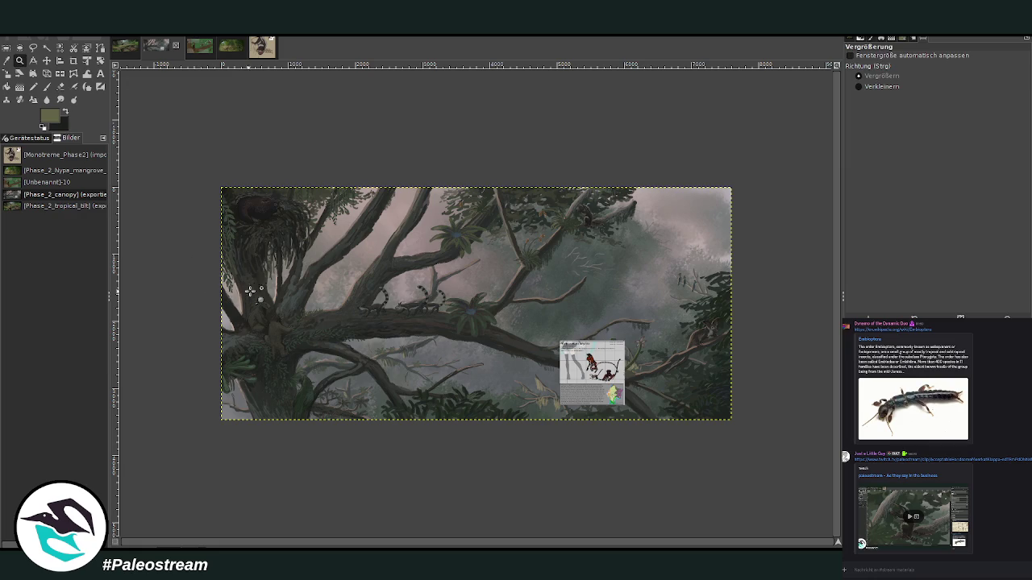
left_click_drag(242, 292, 364, 442)
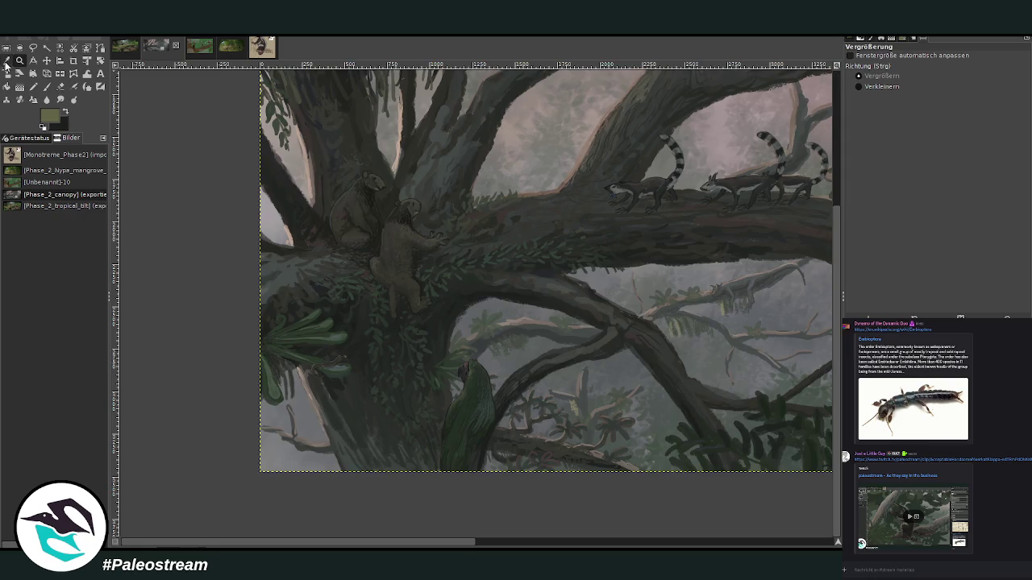
- Sample a dark tone from the painting and set the brush to size 116, opacity 27.4
left_click(7, 62)
left_click(395, 469)
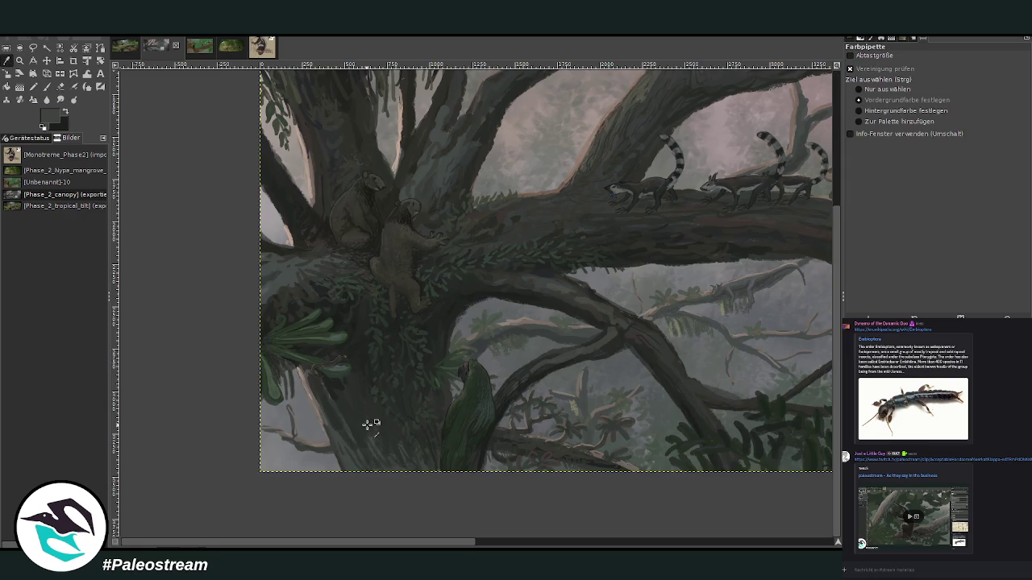
left_click(48, 86)
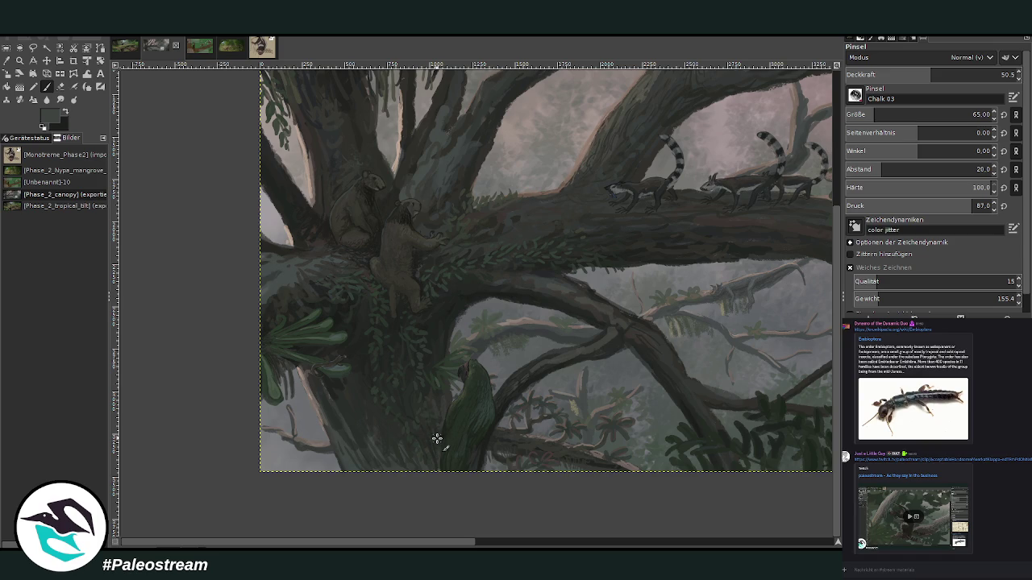
left_click_drag(911, 115, 883, 114)
left_click_drag(967, 76, 1003, 74)
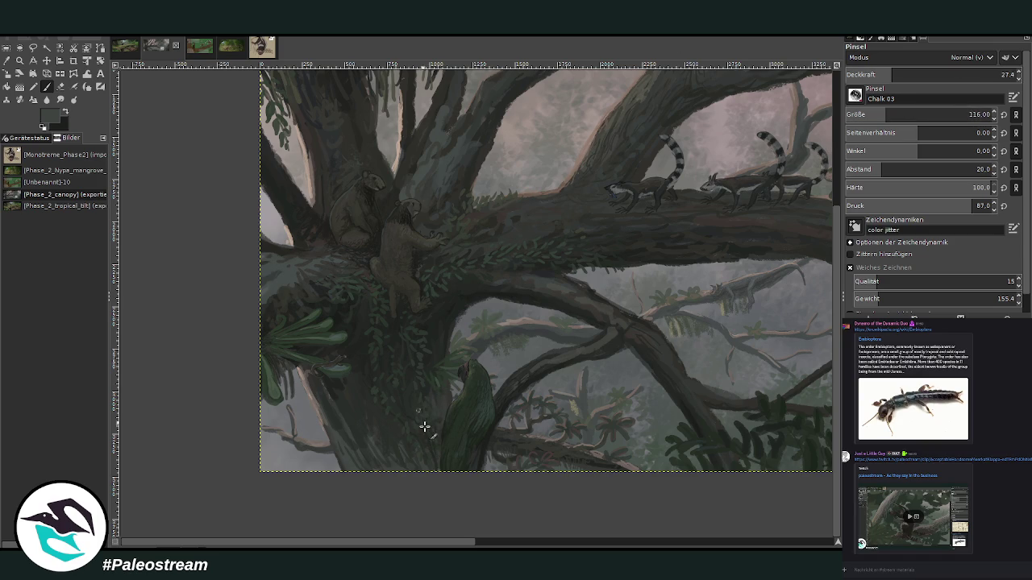
scroll(368, 477, "down", 2, "ctrl")
scroll(368, 477, "down", 1, "ctrl")
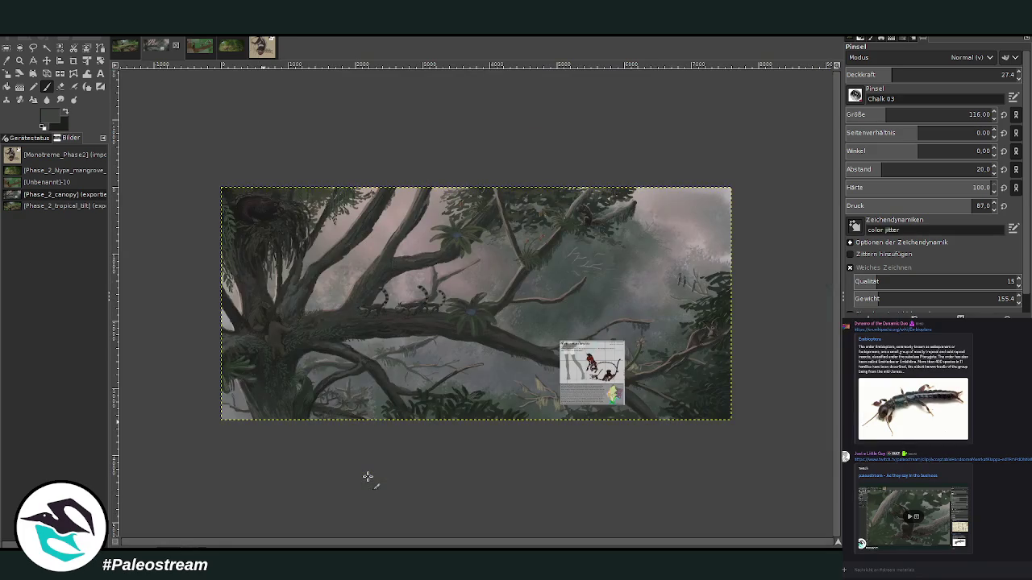
left_click(20, 60)
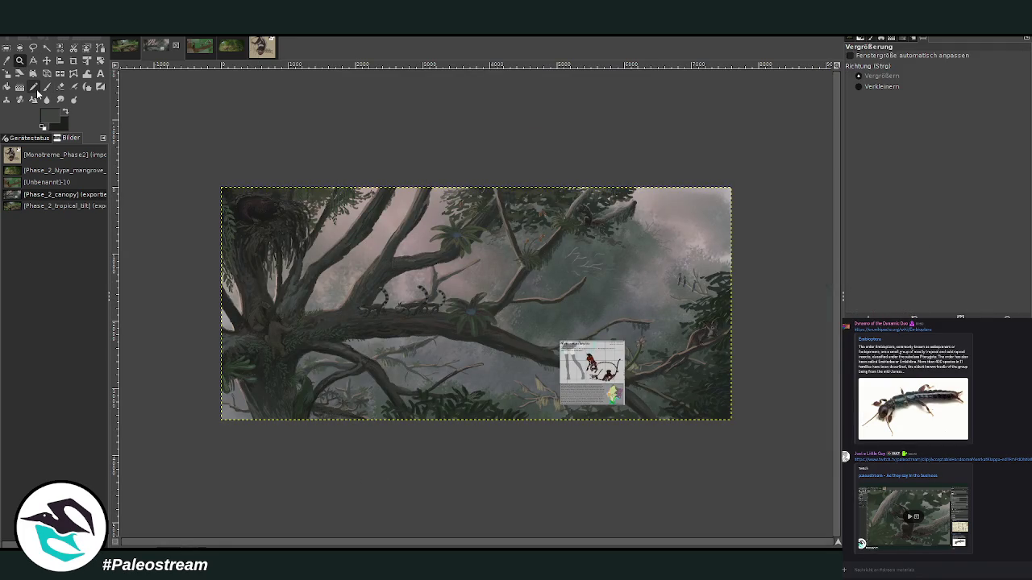
- Zoom in closely on the Virgarubus rigida species card and its surrounding branches
left_click_drag(463, 293, 645, 457)
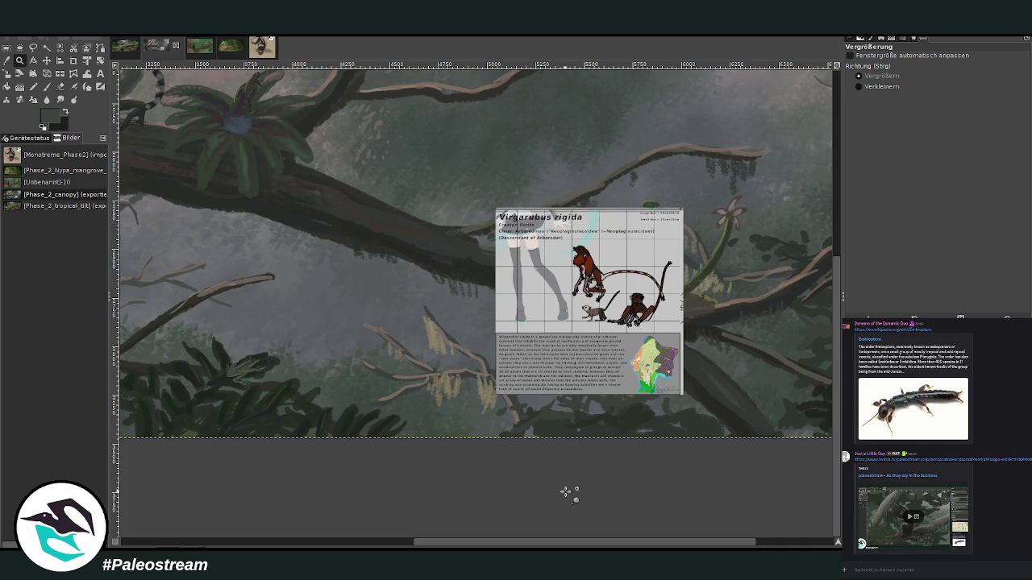
mouse_move(297, 190)
left_mouse_down()
mouse_move(420, 271)
mouse_move(646, 484)
left_mouse_up()
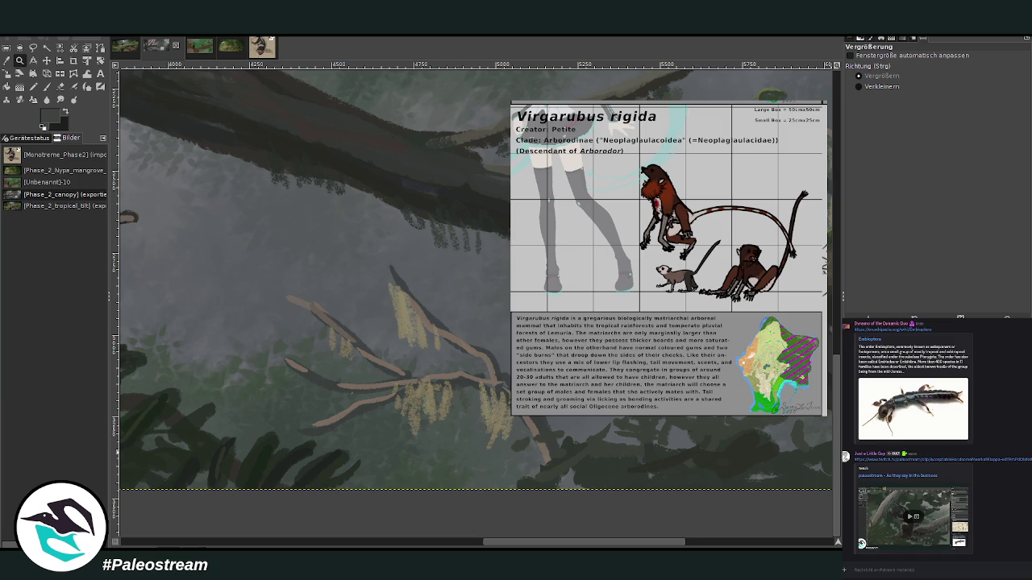
- Scale the Virgarubus rigida card layer down to about 555 px wide
key("Page_Up")
key("shift+s")
mouse_move(631, 303)
left_mouse_down()
mouse_move(651, 283)
mouse_move(603, 215)
left_mouse_up()
left_click(791, 146)
key("p")
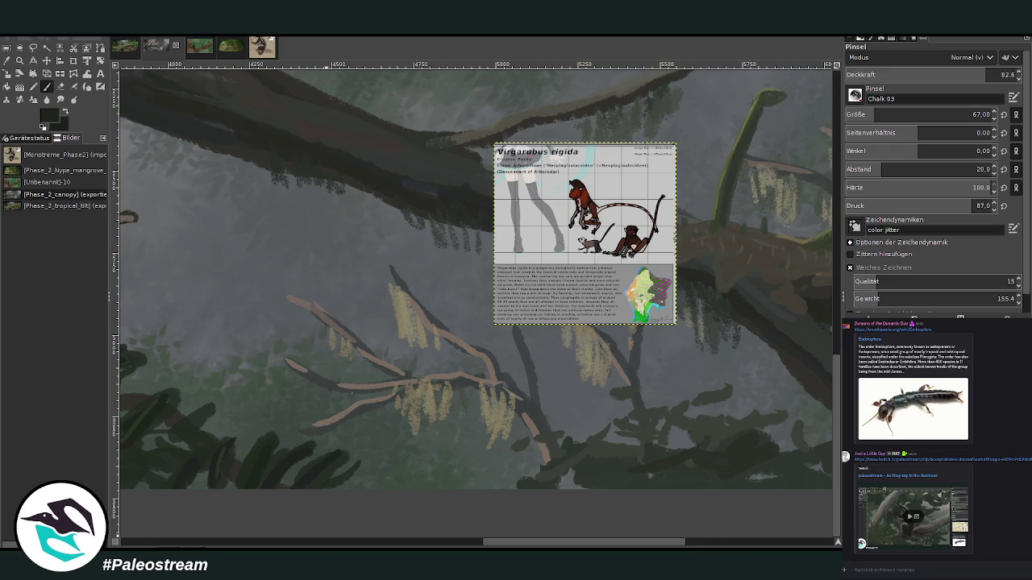
scroll(1027, 502, "down", 10)
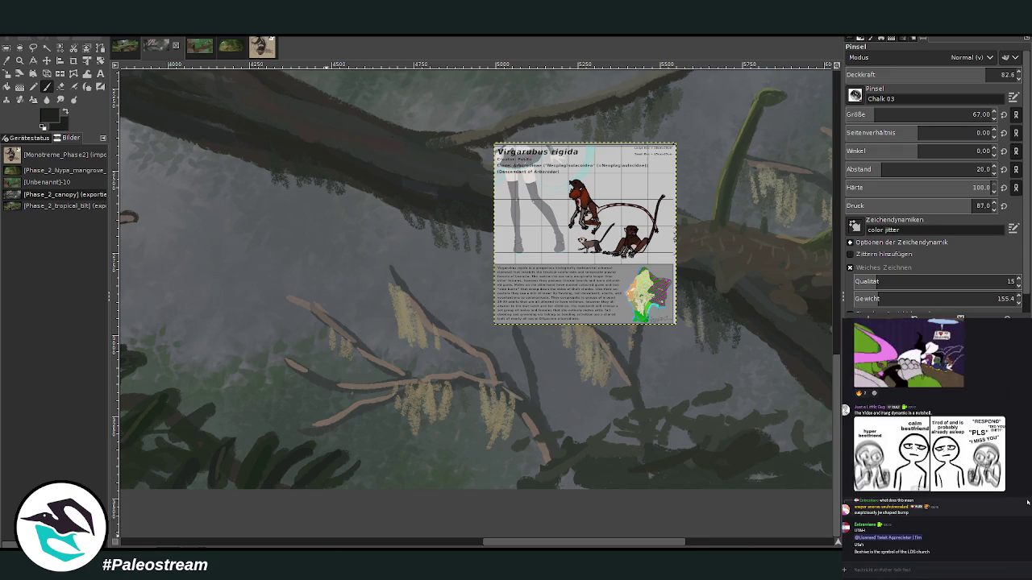
scroll(1027, 503, "up", 1)
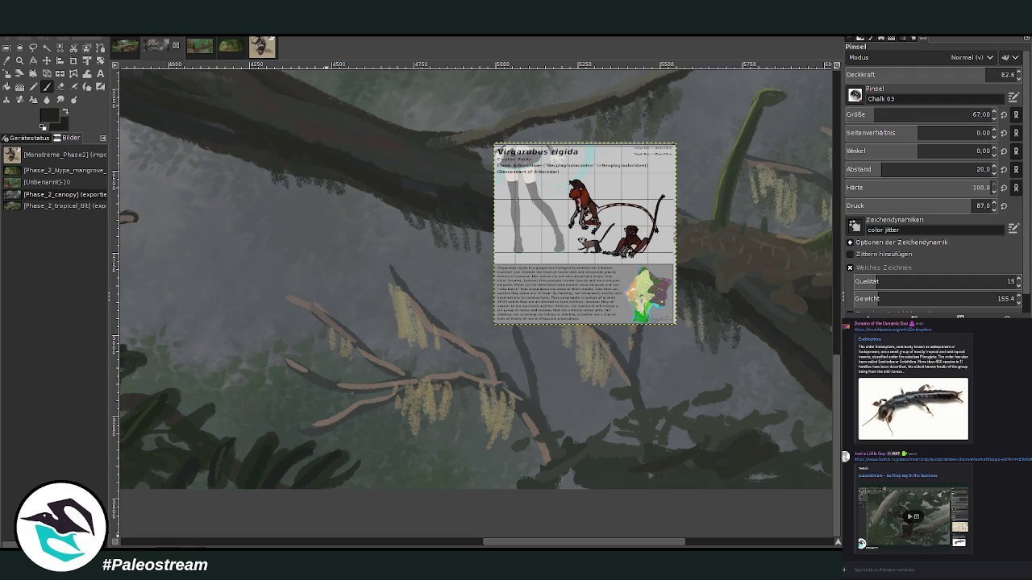
- Zoom in and crop the reference sheet down to its creature drawings
left_click(47, 62)
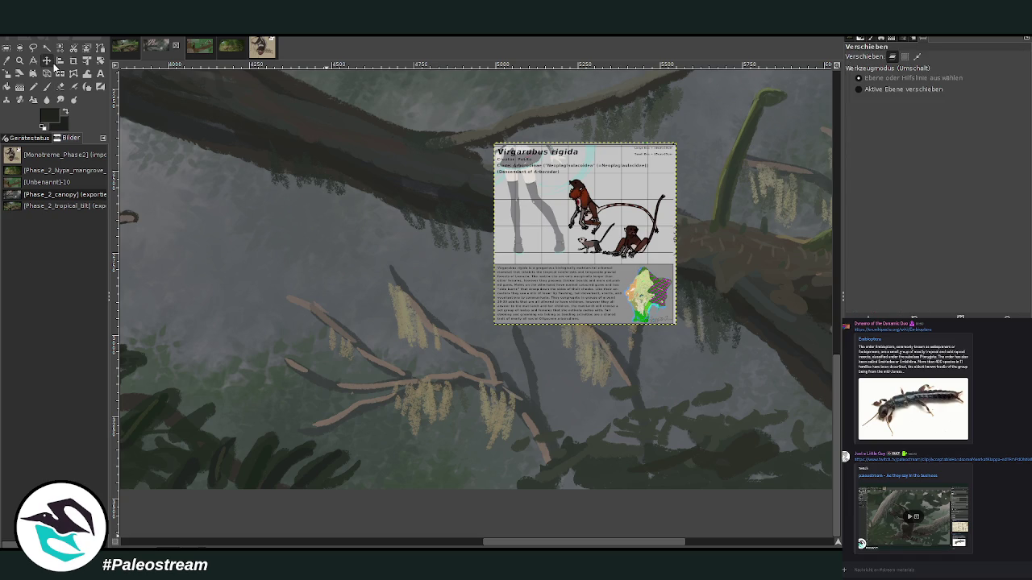
left_click(54, 68)
left_click(19, 61)
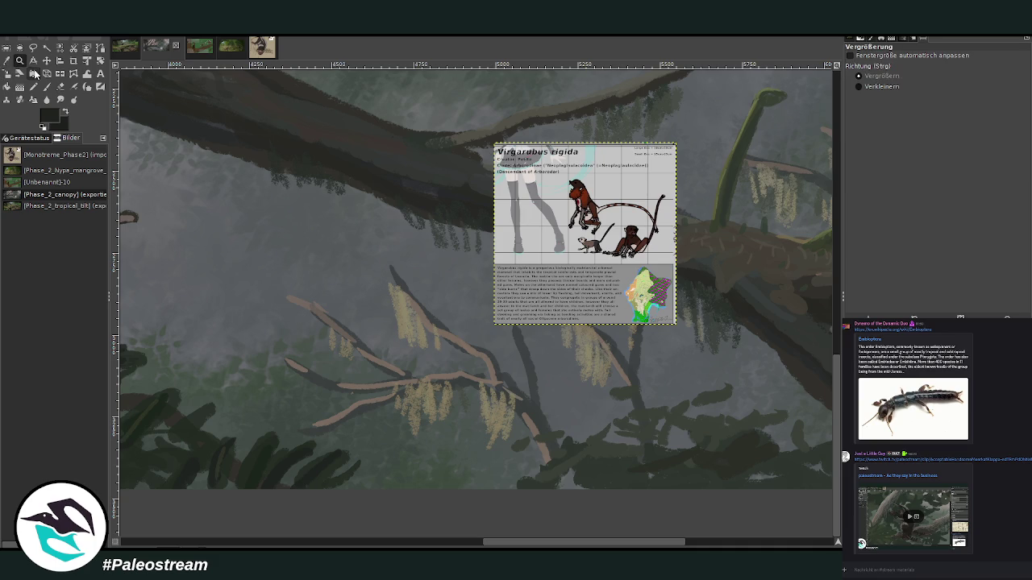
left_click_drag(345, 131, 659, 409)
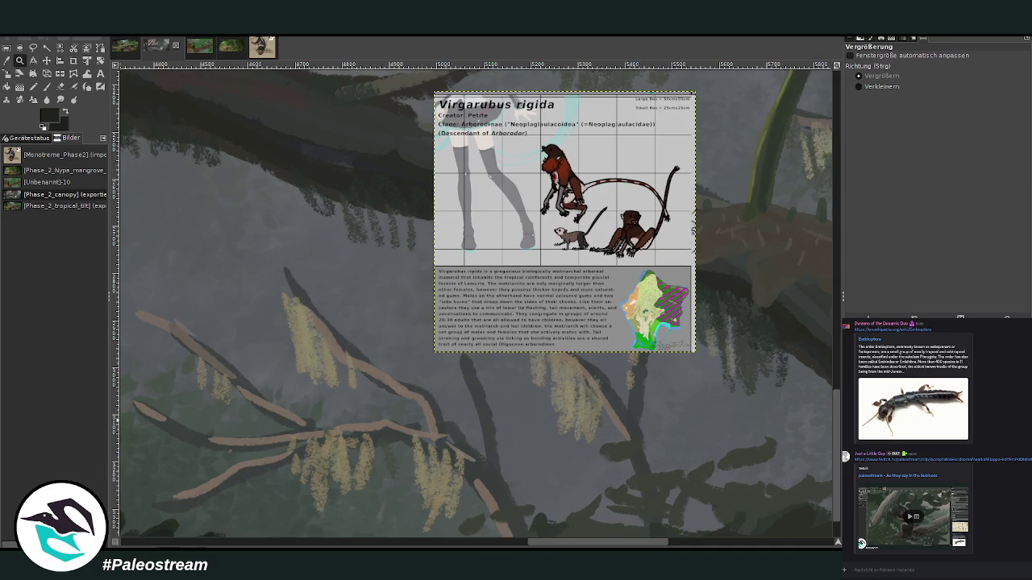
left_click(73, 60)
mouse_move(521, 126)
left_mouse_down()
mouse_move(698, 278)
mouse_move(522, 129)
left_mouse_up()
key("Return")
- Move the cropped reference down and left, then zoom in on the branches below
key("m")
left_click_drag(569, 227, 504, 305)
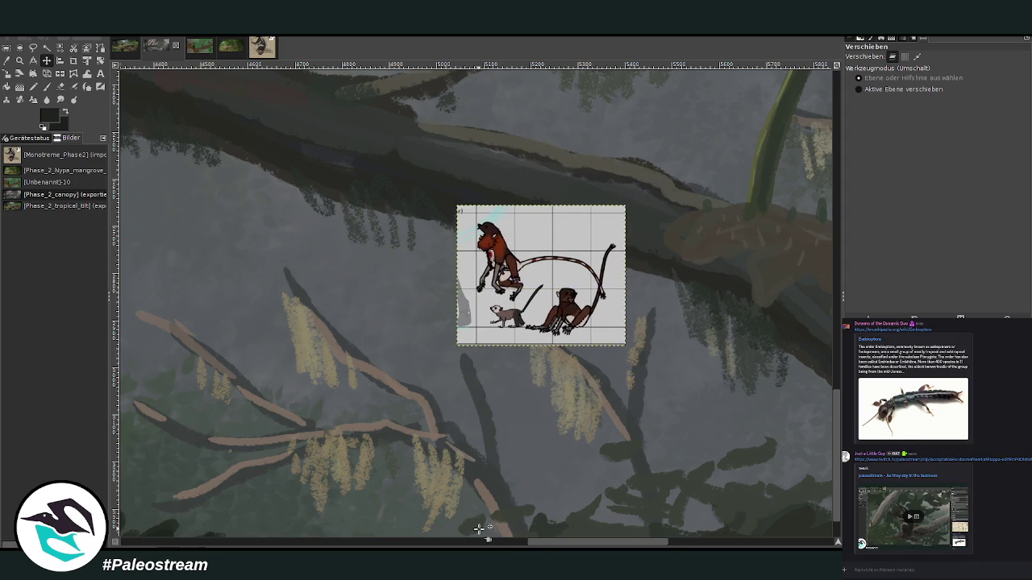
left_click_drag(543, 541, 523, 541)
left_click(20, 60)
left_click_drag(266, 194, 698, 490)
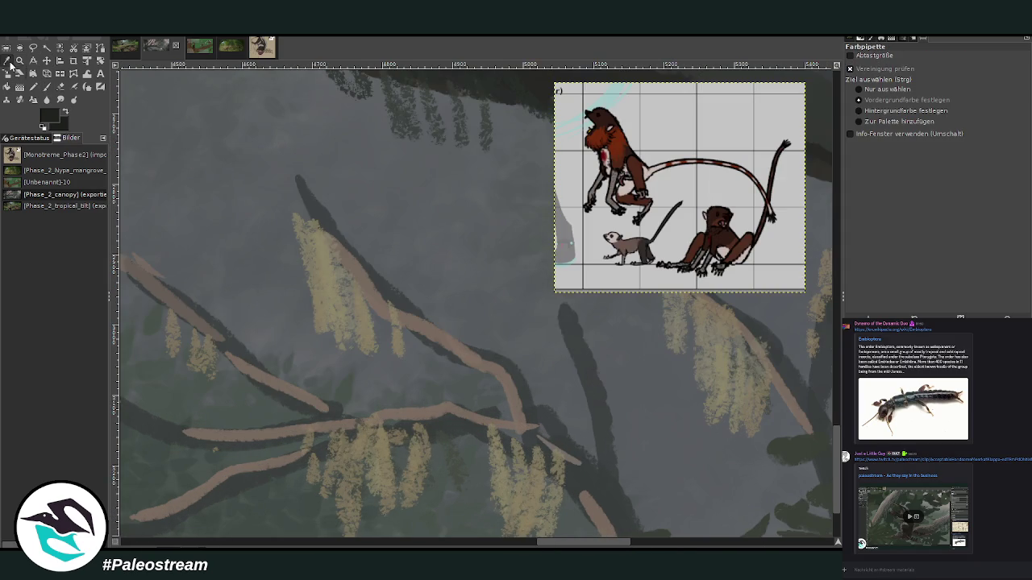
- Set the Chalk 03 paintbrush to size 43 at 88.0 opacity
left_click(46, 86)
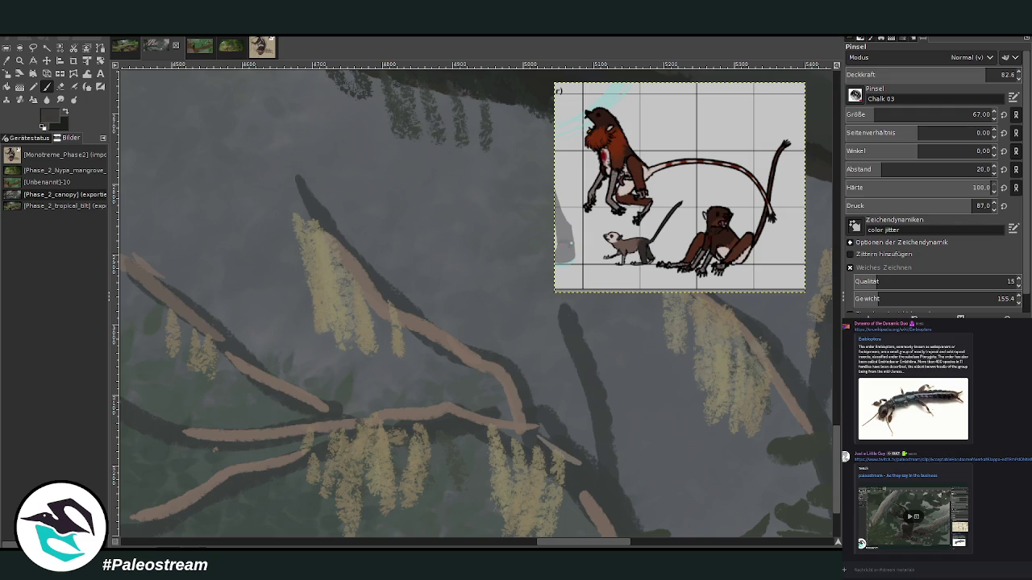
scroll(871, 114, "down", 5)
left_click(996, 75)
- Paint five dark rounded body blobs along the upper and lower branches
key("Return")
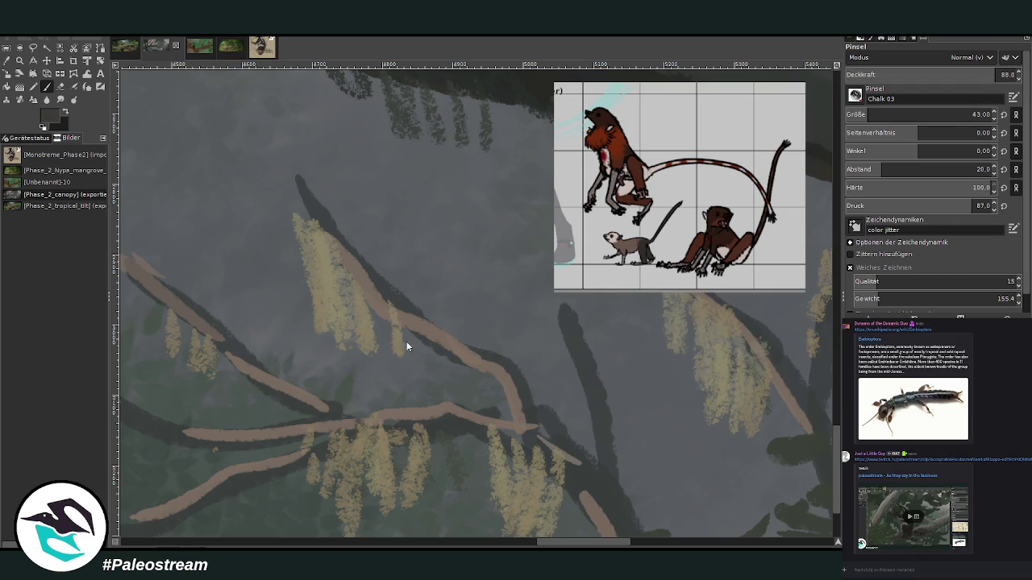
mouse_move(458, 339)
left_mouse_down()
mouse_move(442, 311)
mouse_move(449, 323)
left_mouse_up()
mouse_move(504, 359)
left_mouse_down()
mouse_move(507, 346)
mouse_move(523, 350)
mouse_move(495, 365)
left_mouse_up()
mouse_move(399, 407)
left_mouse_down()
mouse_move(396, 384)
mouse_move(414, 401)
left_mouse_up()
mouse_move(294, 379)
left_mouse_down()
mouse_move(281, 382)
mouse_move(287, 362)
mouse_move(308, 394)
left_mouse_up()
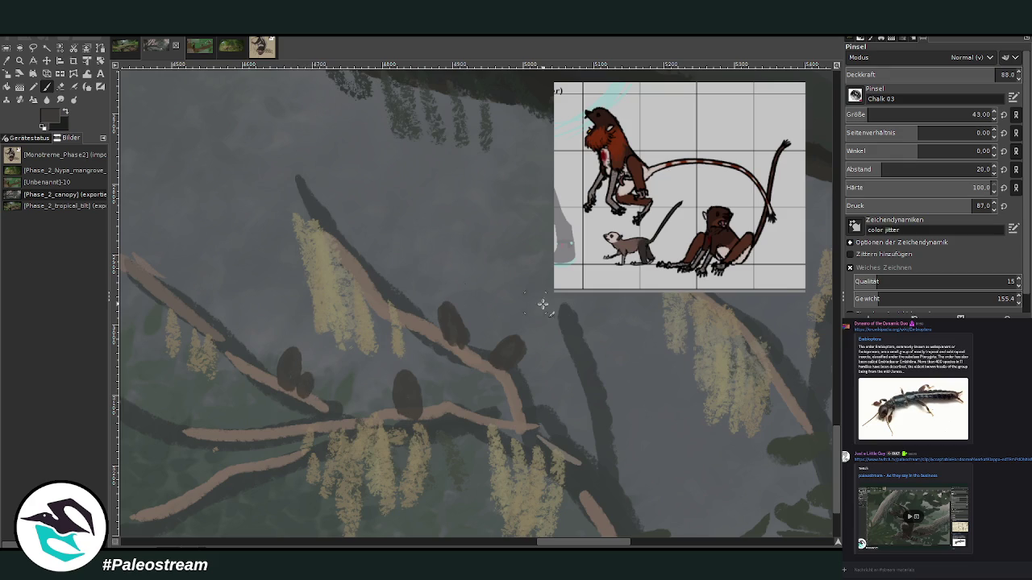
mouse_move(543, 410)
left_mouse_down()
mouse_move(507, 401)
mouse_move(527, 399)
mouse_move(517, 389)
mouse_move(527, 396)
left_mouse_up()
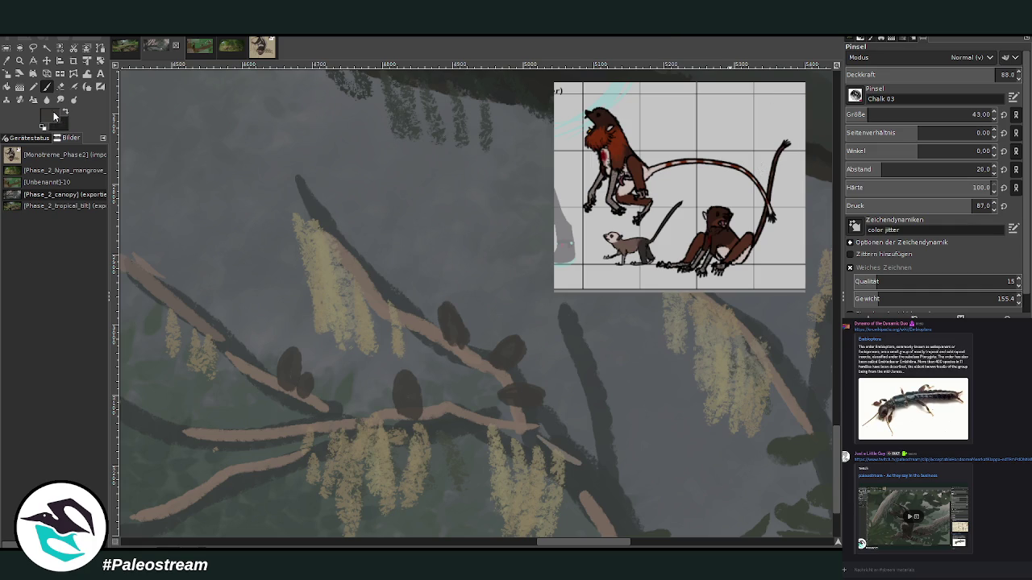
- Add hanging tails below the blobs and a dark head on one perched figure
left_click_drag(621, 367, 545, 394)
mouse_move(464, 347)
left_mouse_down()
mouse_move(463, 399)
mouse_move(410, 507)
left_mouse_up()
mouse_move(284, 383)
left_mouse_down()
mouse_move(288, 424)
mouse_move(300, 421)
left_mouse_up()
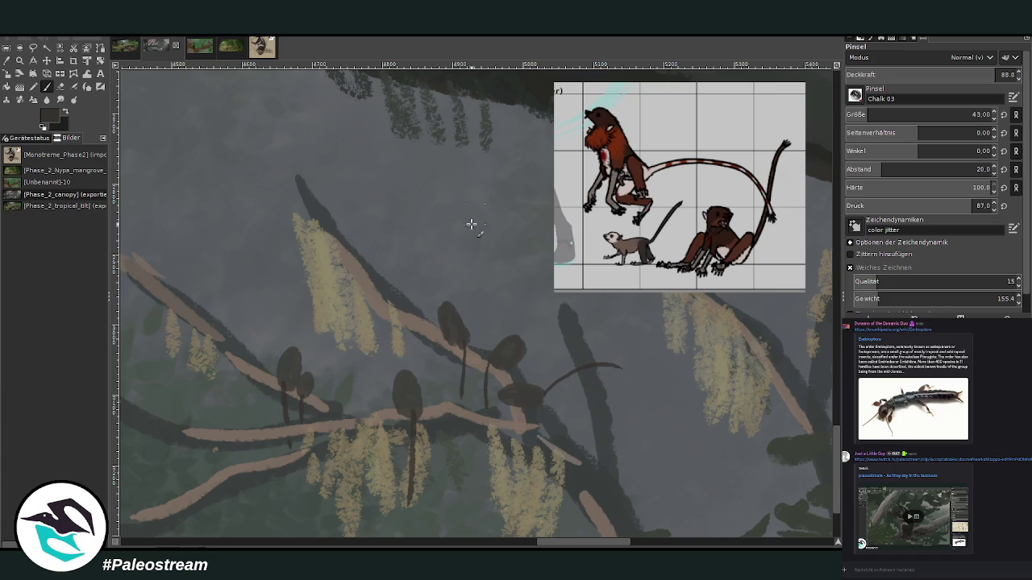
left_click_drag(400, 369, 396, 371)
- Redo a figure's head with a smaller, lower-opacity brush and lengthen its tail downward
key("ctrl+z")
left_click_drag(397, 363, 399, 373)
left_click(982, 75)
left_click(974, 112)
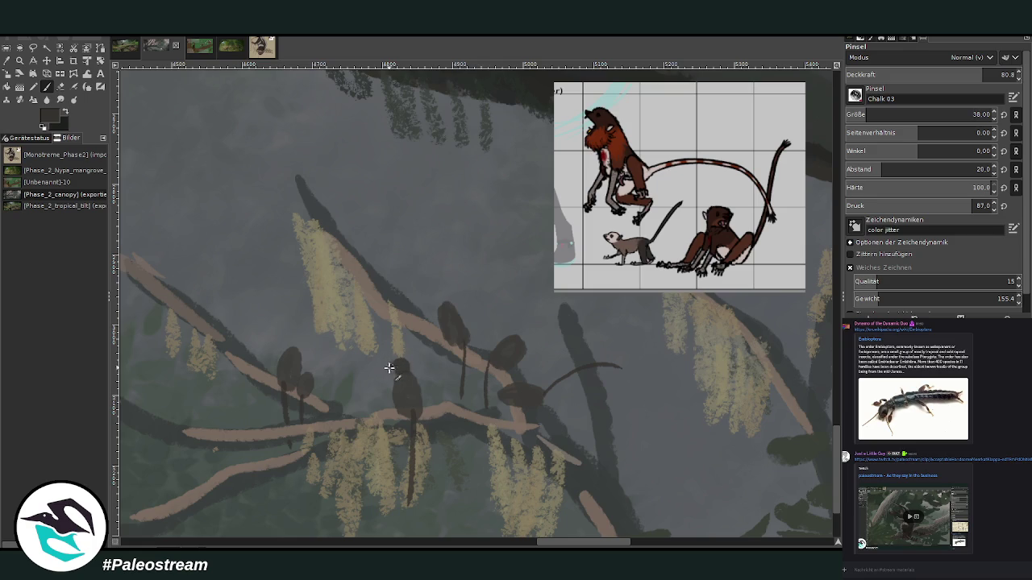
mouse_move(445, 313)
left_mouse_down()
mouse_move(451, 300)
mouse_move(458, 343)
left_mouse_up()
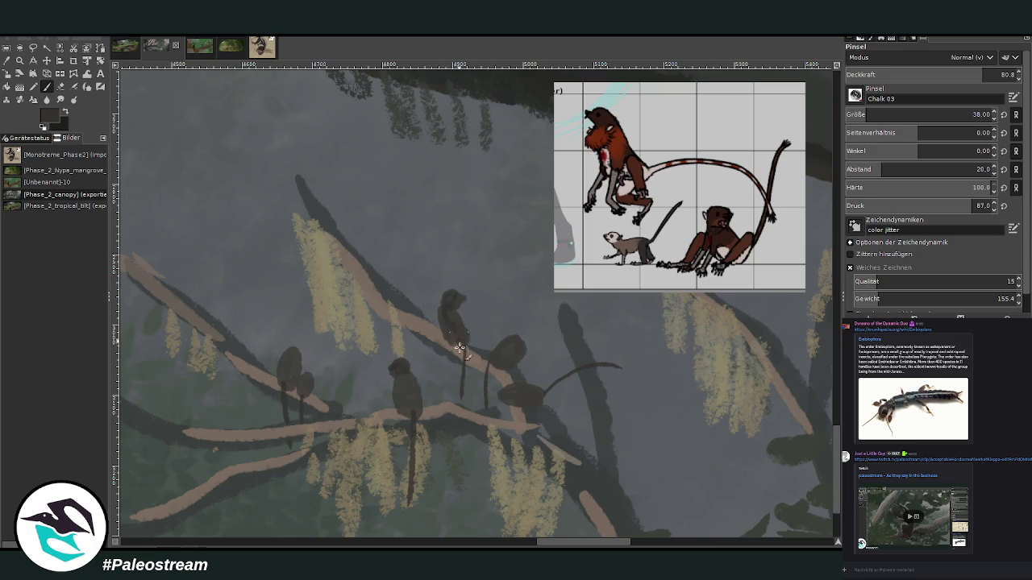
left_click_drag(463, 387, 462, 407)
left_click_drag(409, 497, 401, 535)
- Fill out the perched figures' bodies and paint rounded heads on the right and left monkeys
left_click_drag(417, 390, 411, 399)
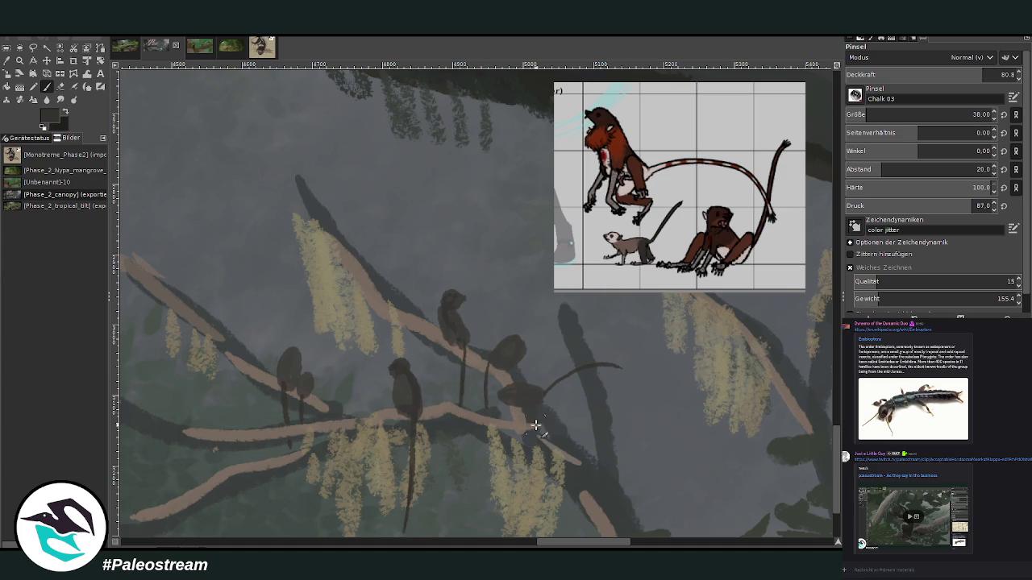
mouse_move(530, 433)
left_mouse_down()
mouse_move(516, 409)
mouse_move(468, 415)
mouse_move(504, 405)
mouse_move(475, 426)
left_mouse_up()
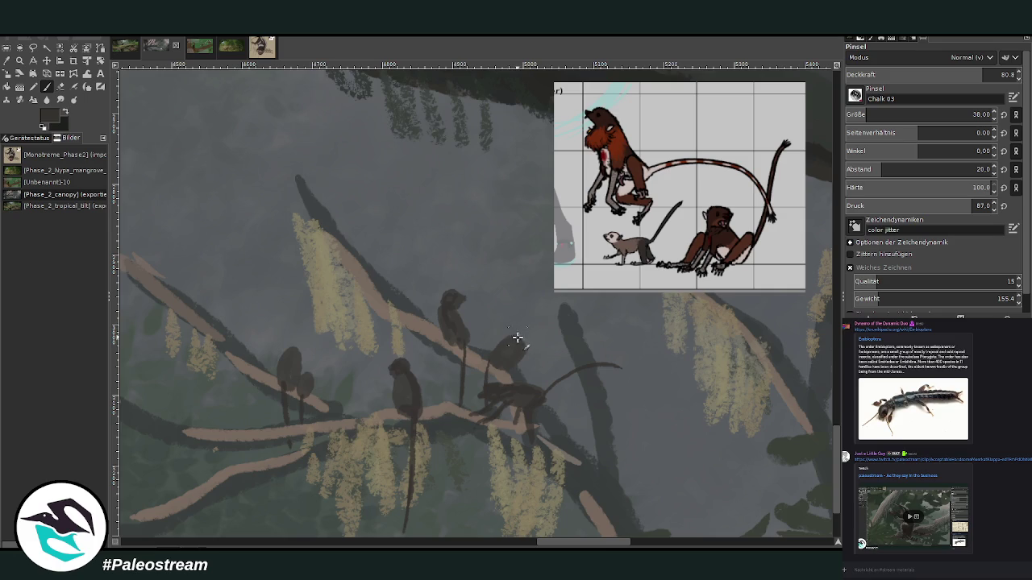
left_click_drag(516, 330, 516, 341)
left_click_drag(292, 342, 298, 354)
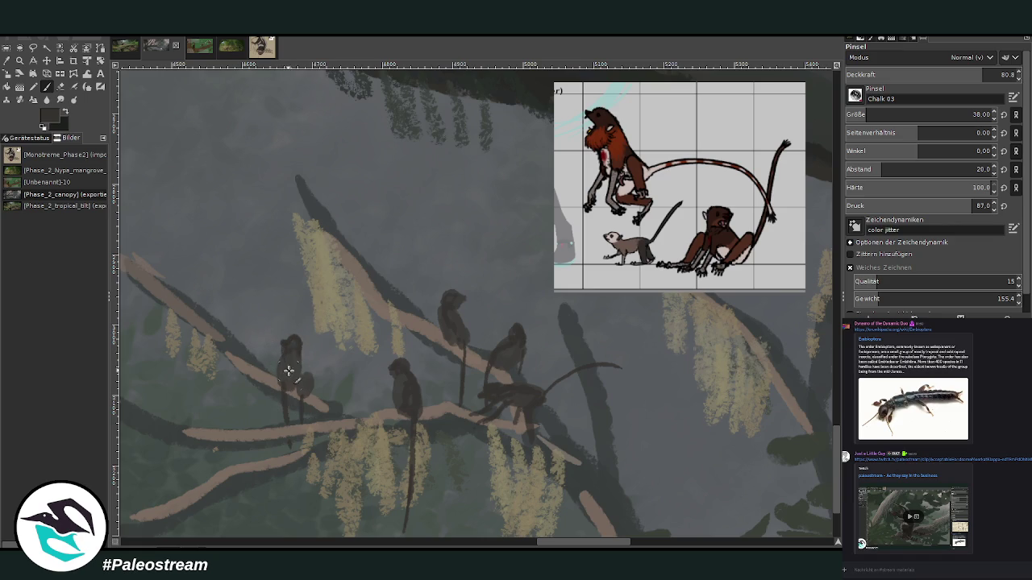
left_click_drag(288, 381, 291, 355)
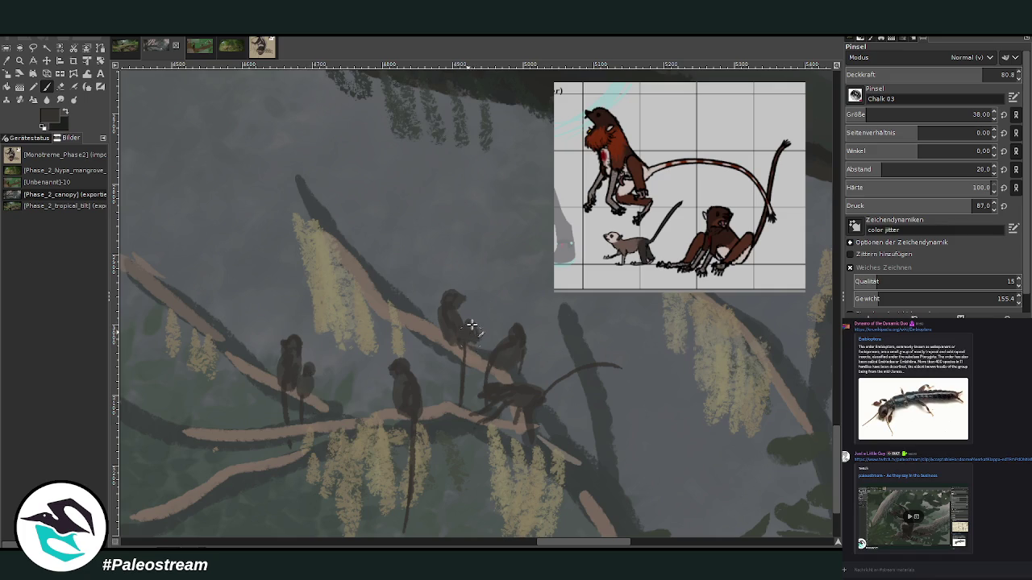
- Paint a low-opacity light grey highlight patch on the left monkey
left_click_drag(467, 325, 472, 320)
left_click(796, 321, "ctrl")
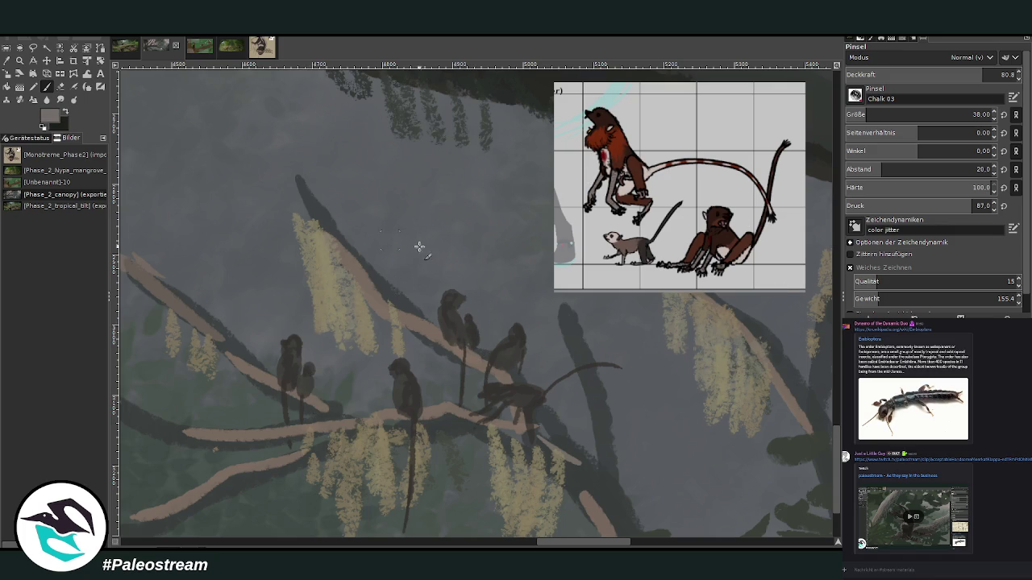
left_click(973, 74)
left_click_drag(307, 367, 304, 379)
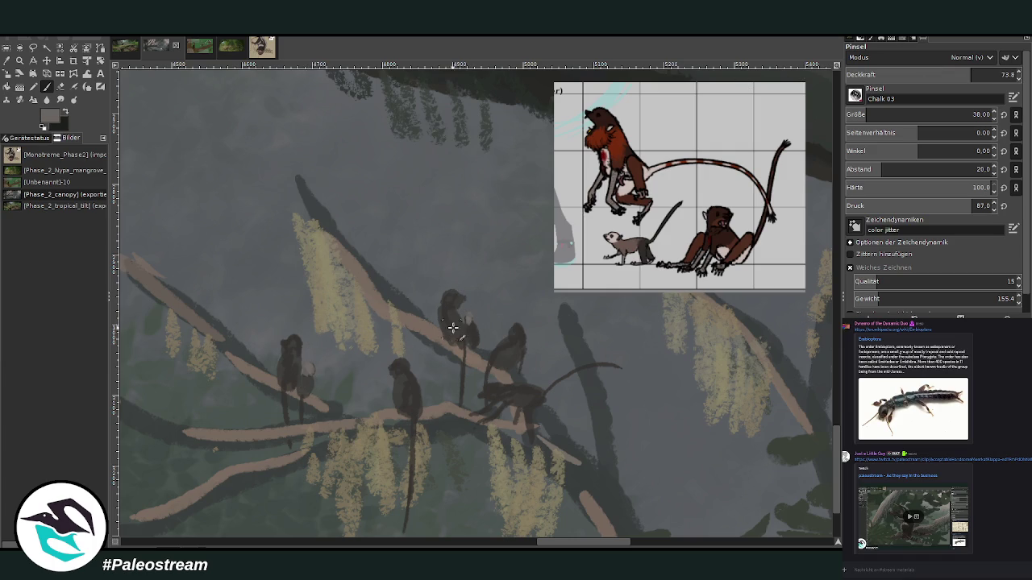
left_click_drag(308, 369, 294, 395)
- Paint a thin dark tail on the right monkey with a smaller brush
left_click_drag(972, 74, 923, 74)
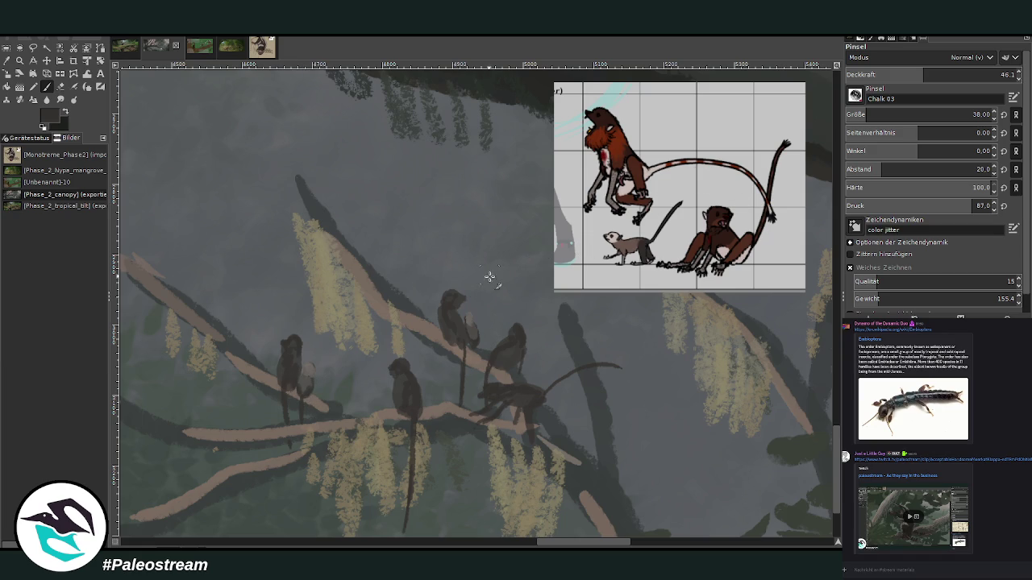
left_click_drag(482, 343, 469, 386)
left_click_drag(924, 74, 969, 74)
left_click_drag(992, 114, 914, 115)
left_click_drag(474, 346, 468, 392)
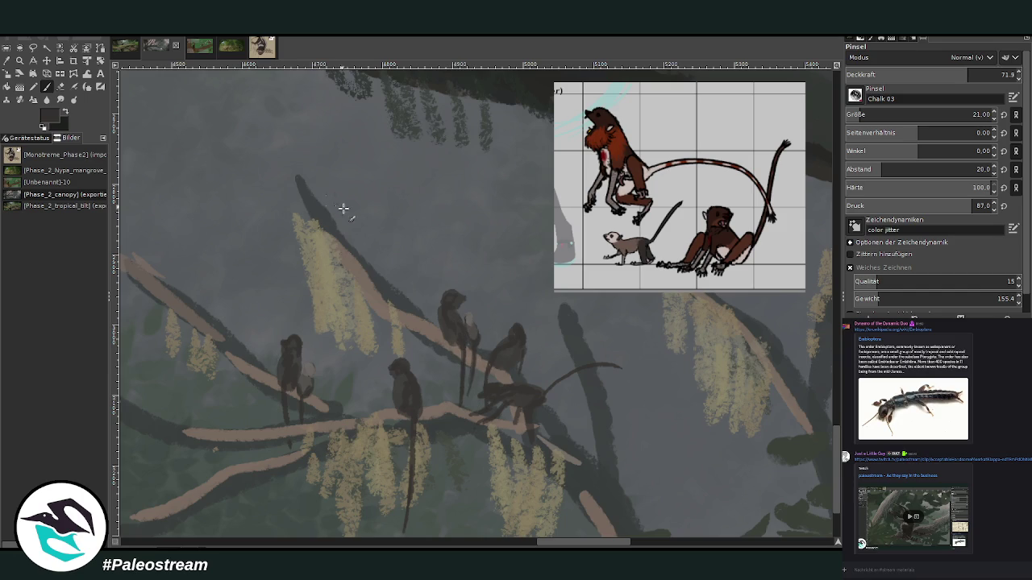
- Sample a brownish grey and darken the tail base and underside of the right monkey
key("o")
left_click(386, 312)
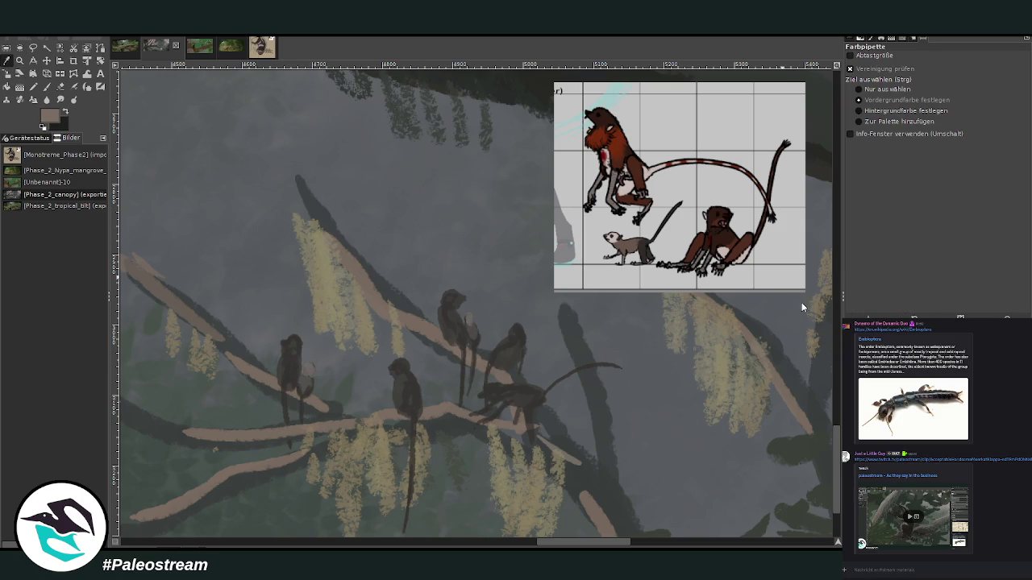
left_click(46, 86)
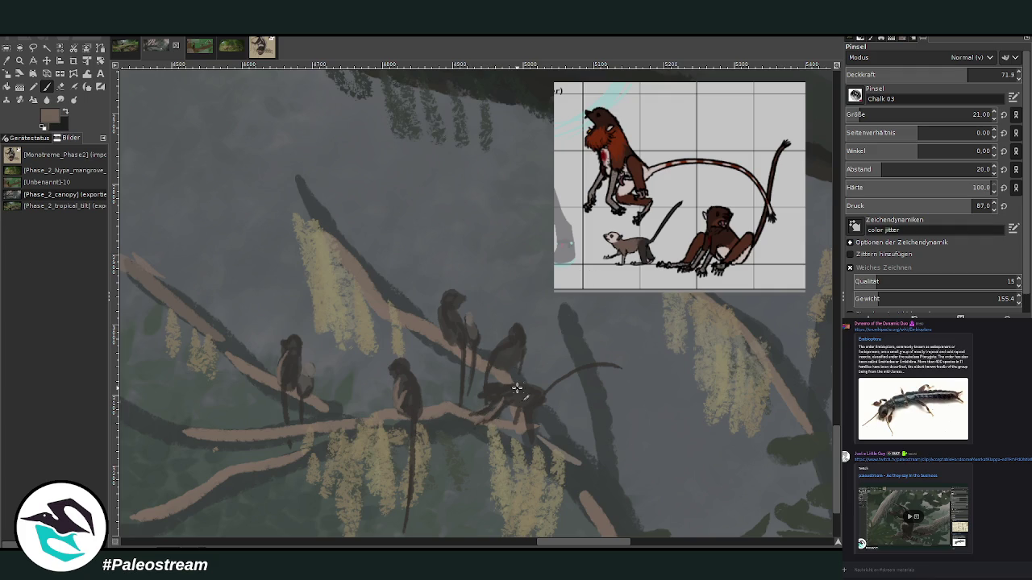
mouse_move(545, 393)
left_mouse_down()
mouse_move(568, 375)
mouse_move(546, 390)
left_mouse_up()
left_click_drag(496, 363, 486, 378)
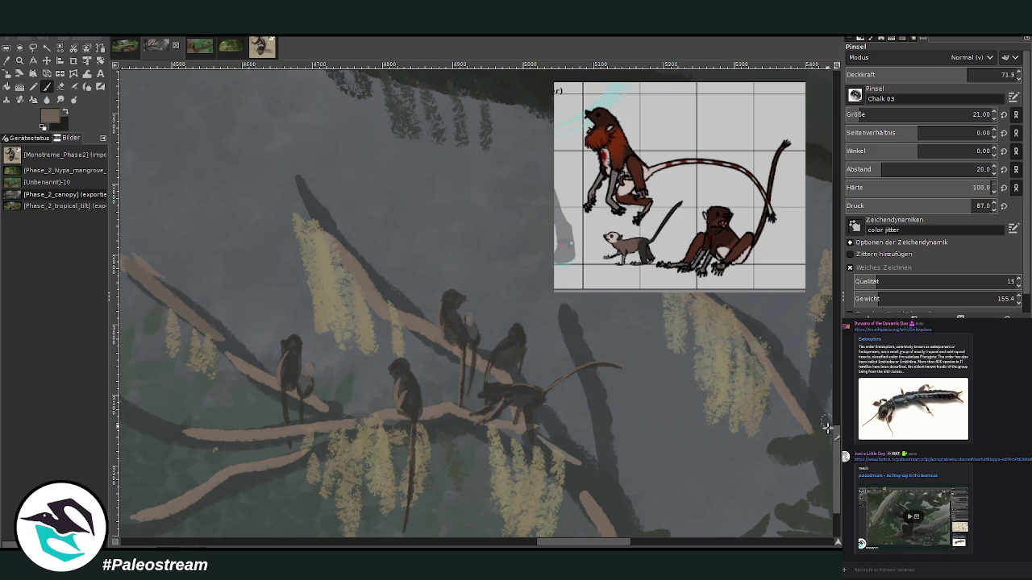
- Paint faint light stripes down the hanging tail, left monkey's tail and curved tail
scroll(837, 465, "down", 1)
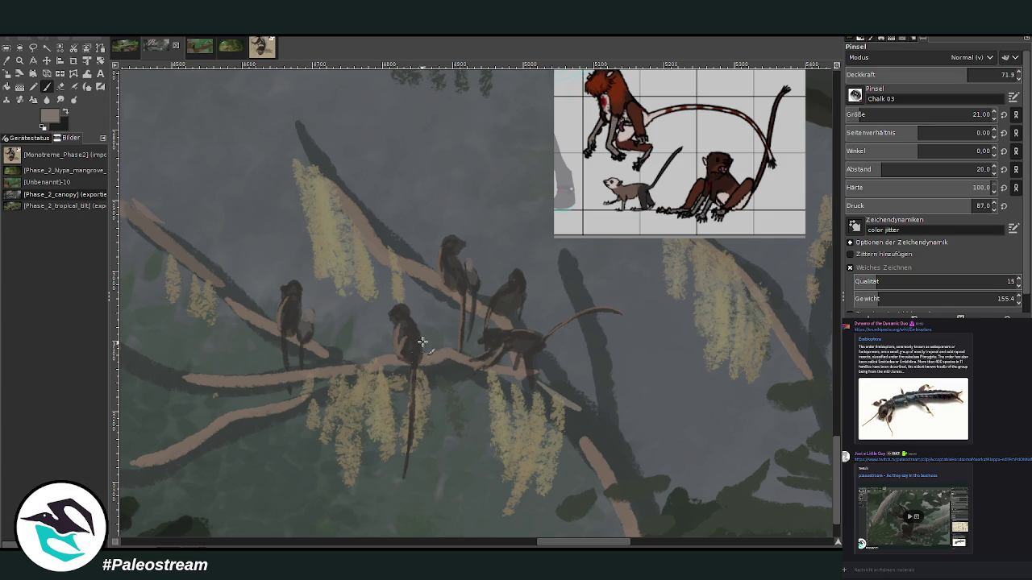
left_click_drag(409, 366, 405, 464)
left_click_drag(291, 345, 288, 390)
mouse_move(570, 320)
left_mouse_down()
mouse_move(597, 314)
mouse_move(573, 323)
mouse_move(595, 305)
mouse_move(611, 309)
left_mouse_up()
- Extend the curved tail tip in dark grey and band it with light grey-tan rings
left_click(783, 250, "ctrl")
left_click_drag(621, 308, 644, 326)
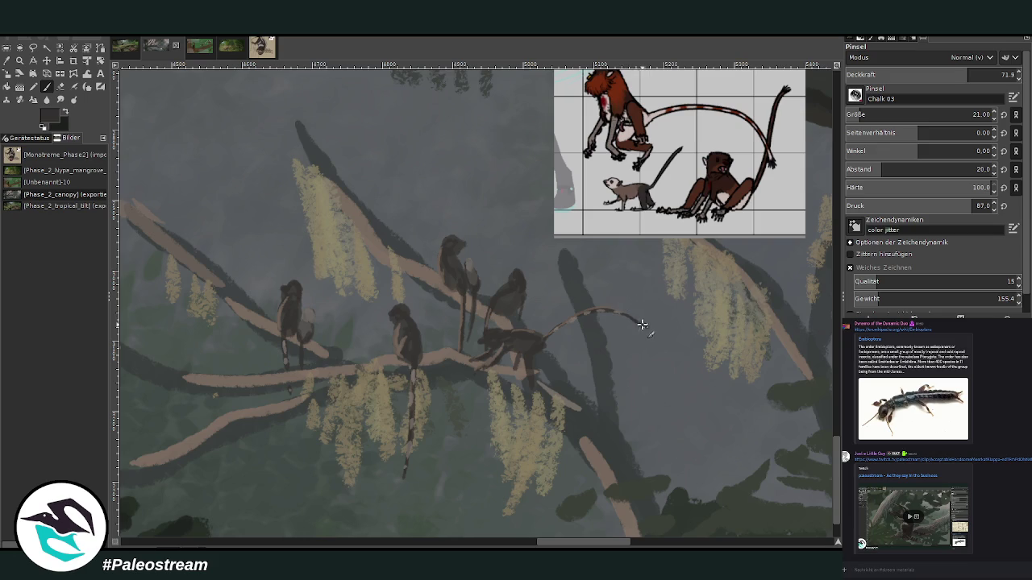
left_click(811, 282, "ctrl")
left_click_drag(627, 317, 640, 326)
mouse_move(542, 345)
left_mouse_down()
mouse_move(530, 355)
mouse_move(536, 367)
left_mouse_up()
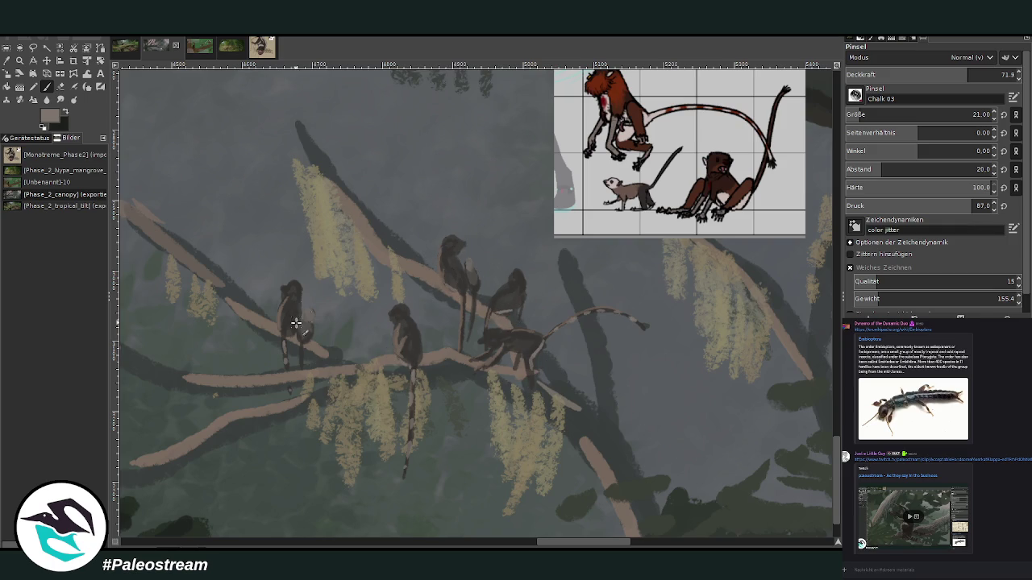
left_click(642, 327, "shift")
- Sample a dark branch colour and darken the monkey's body and shoulder with a smaller, more opaque brush
key("o")
left_click(499, 333)
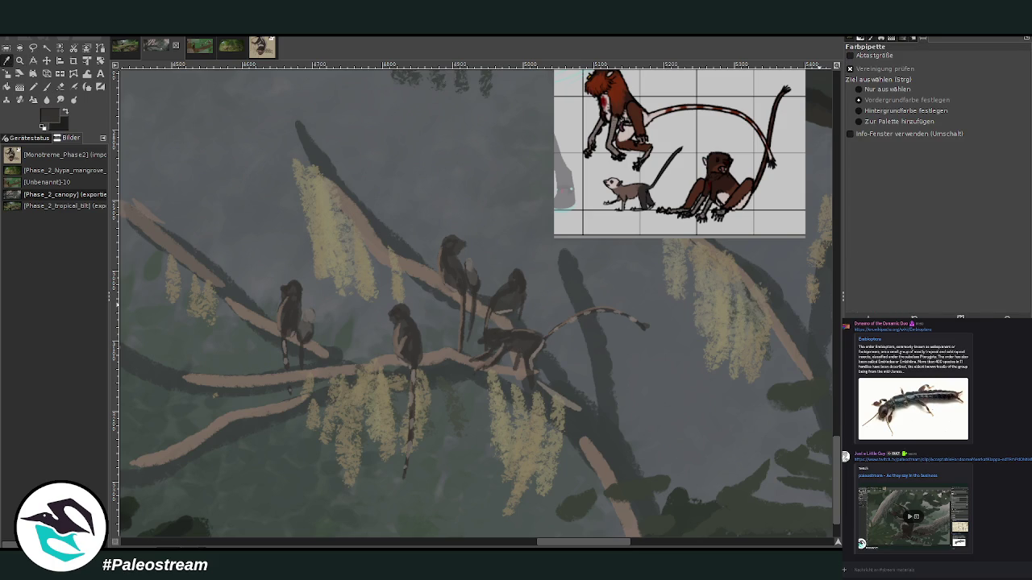
key("p")
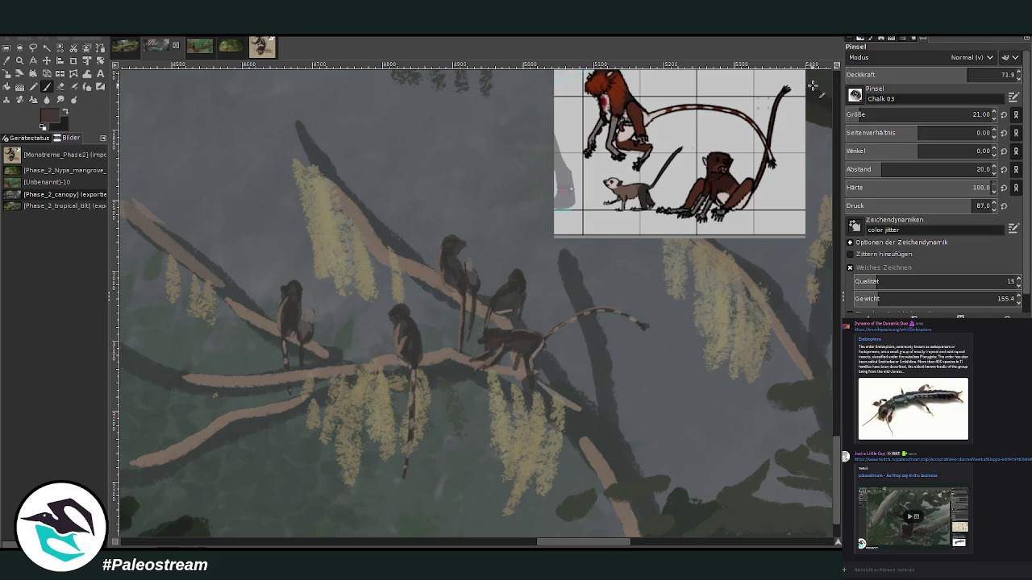
left_click(985, 74)
left_click(974, 115)
scroll(646, 211, "up", 1)
left_click_drag(497, 347, 498, 362)
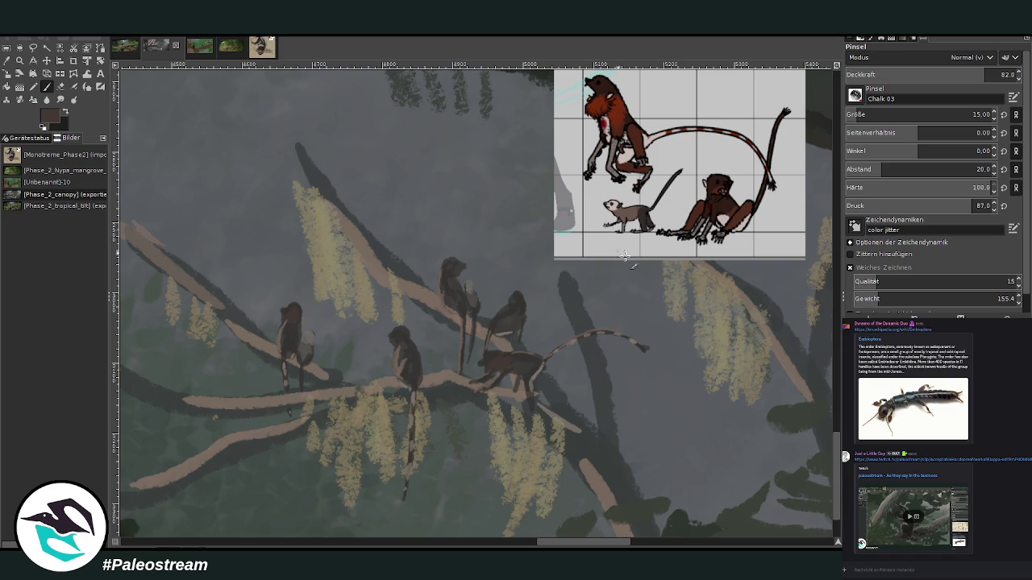
- Build up the monkey's body in light grey, streak the hanging tail beige, and dab the head
left_click(755, 250, "ctrl")
left_click_drag(515, 346, 532, 385)
left_click(802, 298, "ctrl")
left_click_drag(407, 386, 398, 487)
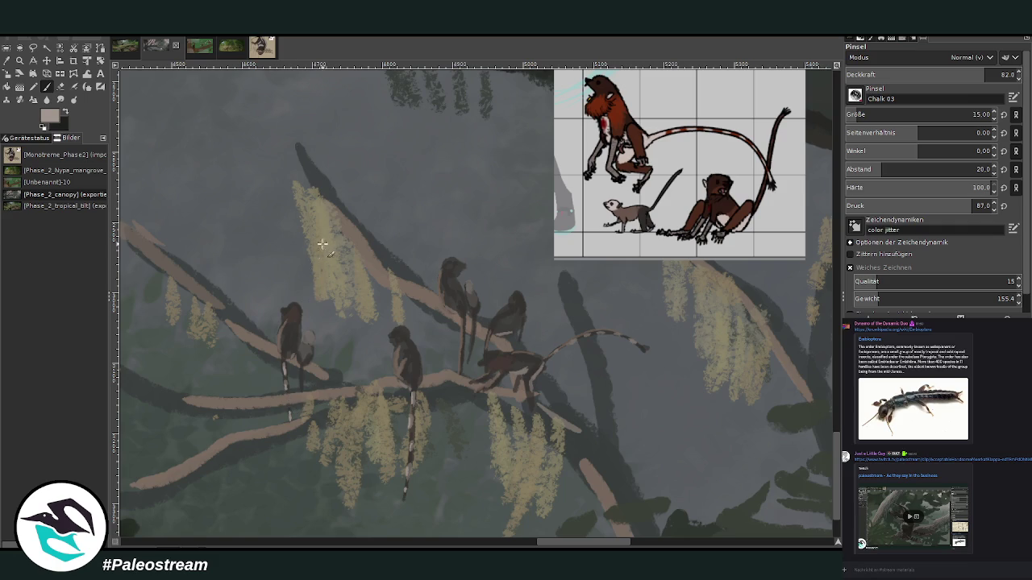
left_click(938, 74)
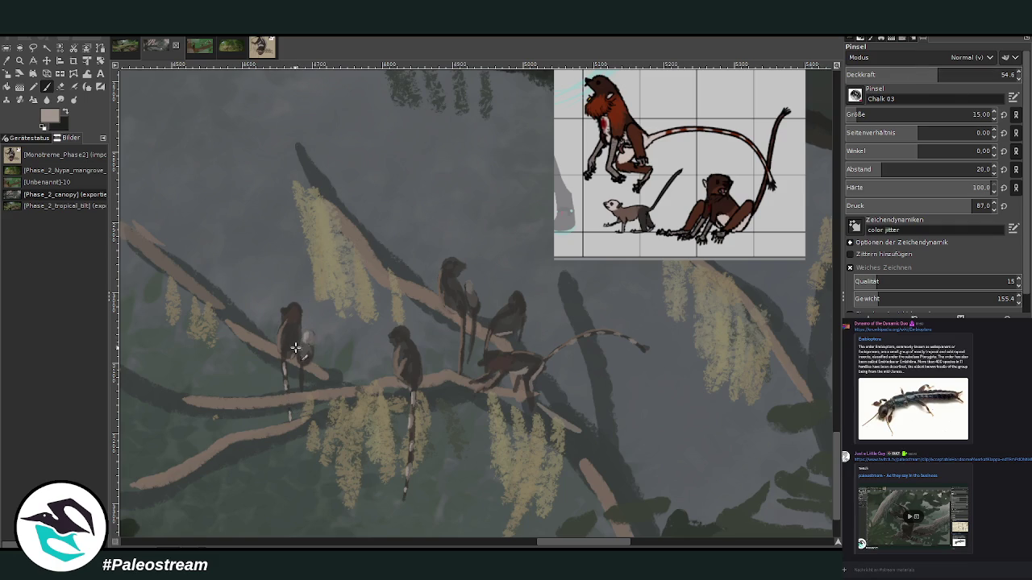
left_click_drag(466, 289, 468, 292)
- Sample a dark fur colour and paint over the left primate's pale legs, then raise opacity
left_click(7, 61)
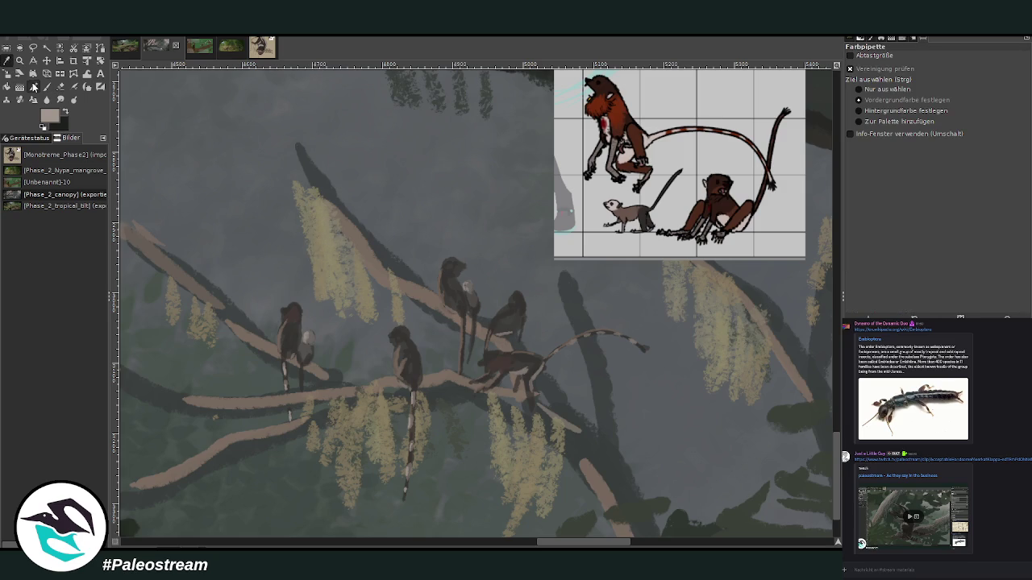
left_click(466, 311)
key("p")
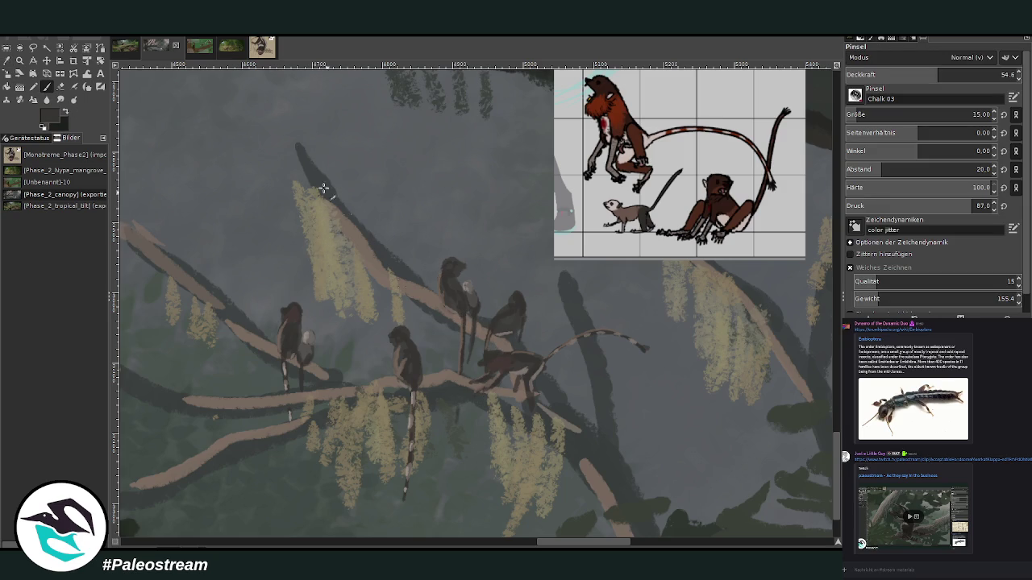
left_click_drag(284, 381, 287, 394)
left_click(978, 74)
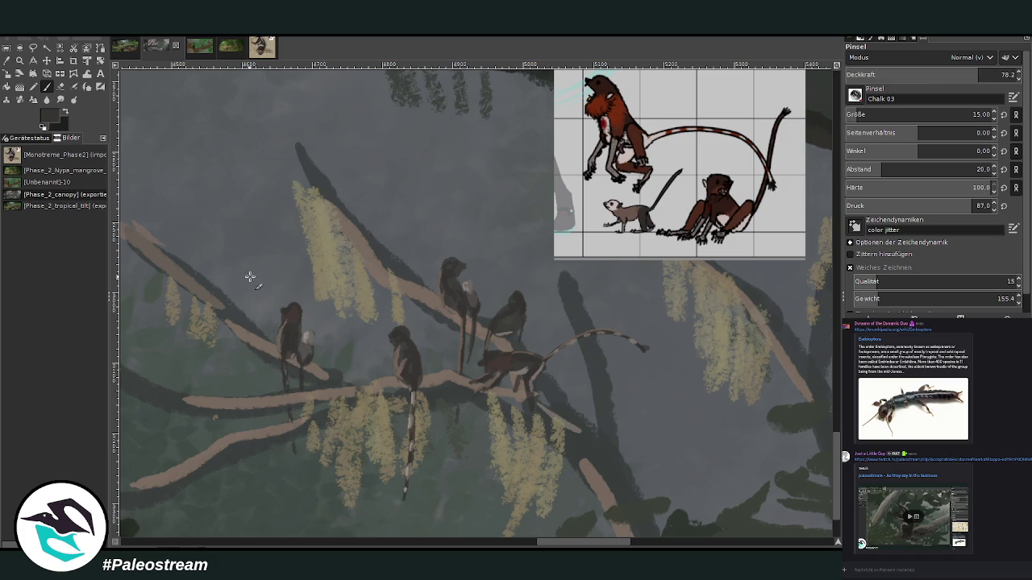
- Sample the taupe branch colour and extend the branches with three taupe strokes
key("o")
left_click(413, 288)
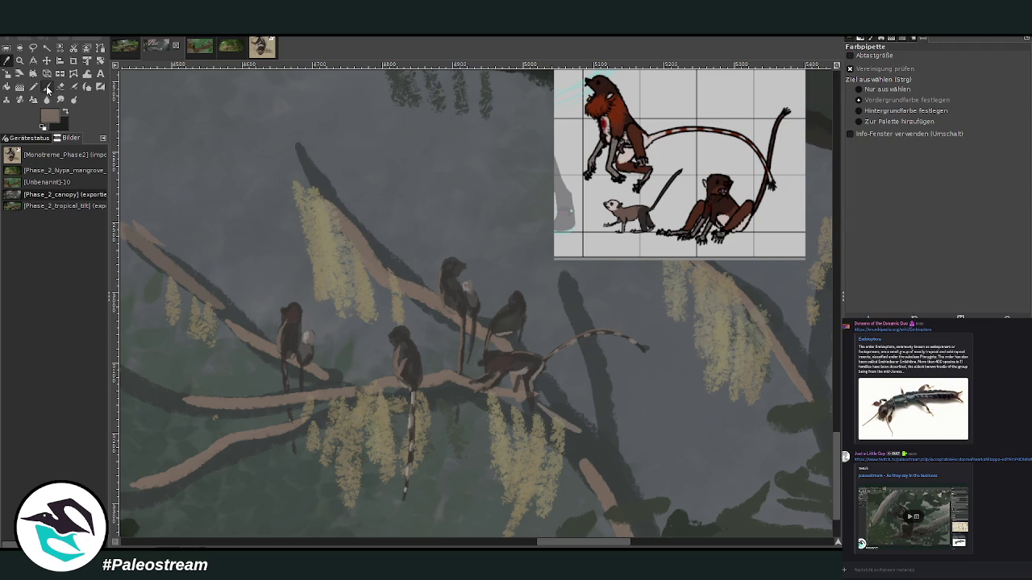
key("p")
left_click_drag(401, 270, 308, 165)
left_click_drag(599, 428, 567, 320)
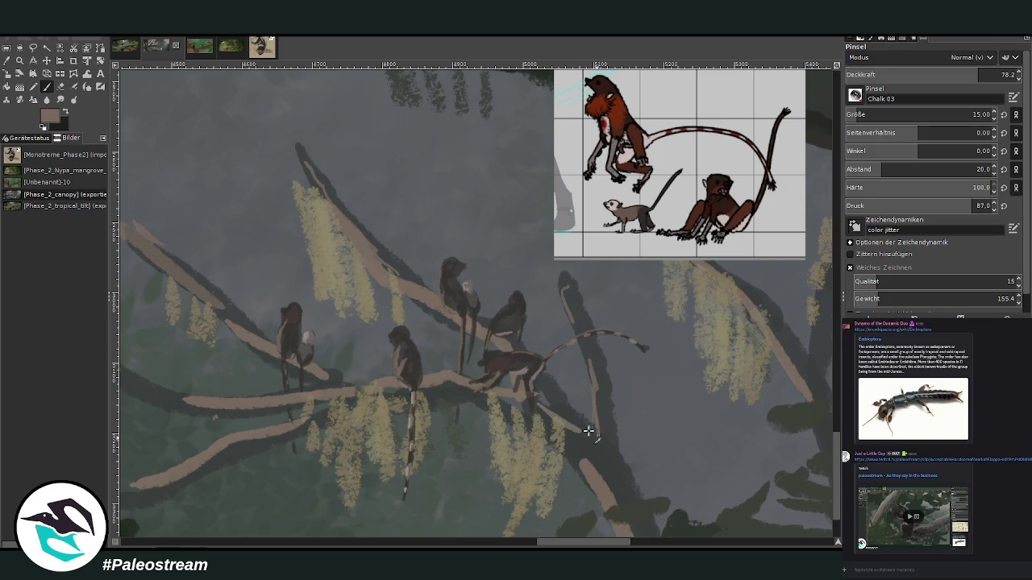
left_click_drag(596, 479, 582, 448)
- Enlarge the brush to 18 and raise its opacity slightly
left_click_drag(927, 114, 937, 114)
left_click_drag(966, 74, 980, 74)
scroll(647, 351, "down", 2)
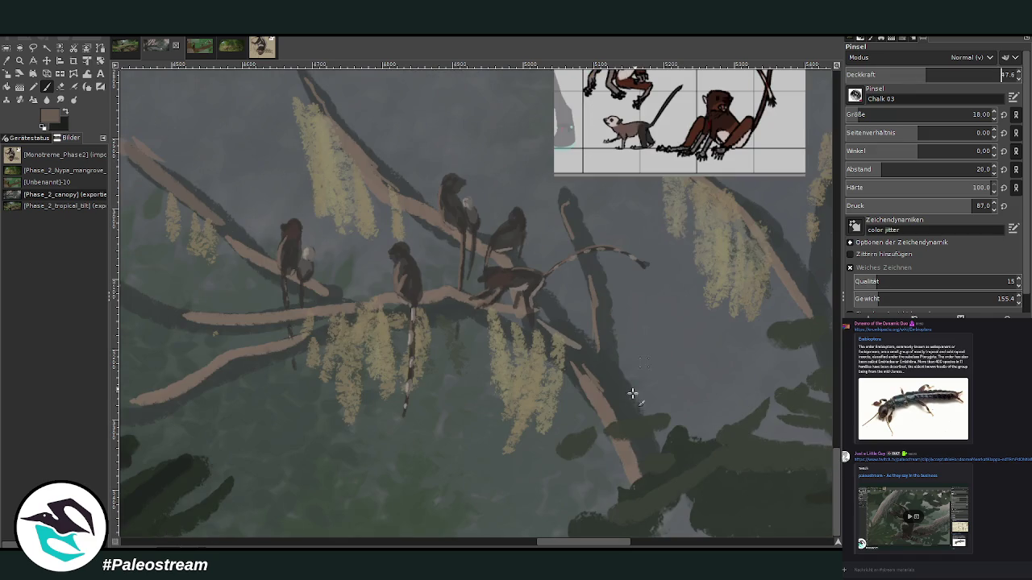
- Paint light taupe highlights along the lower branches and extend the lower branch's left tip
left_click_drag(569, 354, 591, 400)
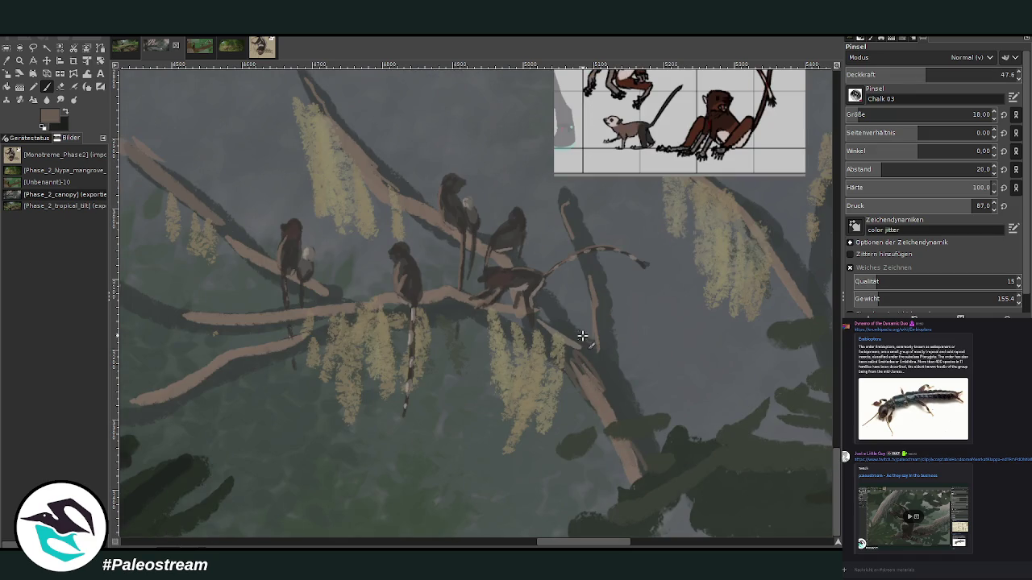
scroll(582, 335, "left", 1)
scroll(557, 335, "left", 3)
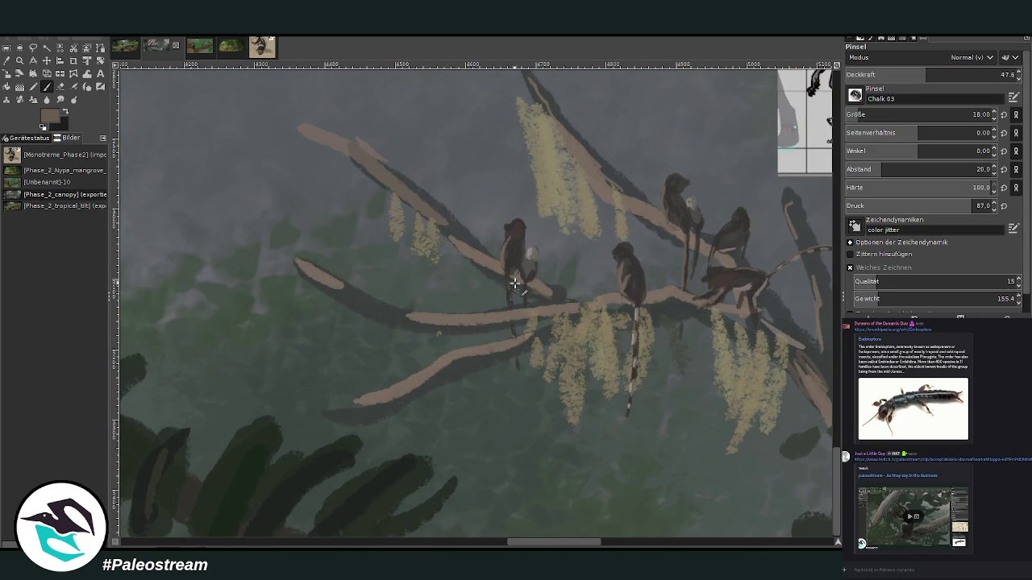
left_click_drag(407, 316, 333, 292)
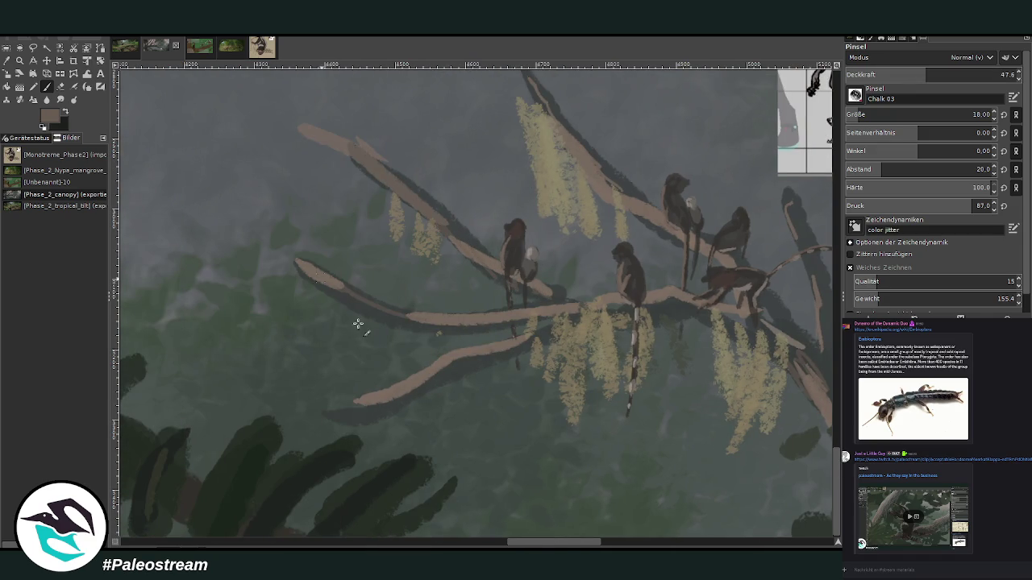
left_click_drag(334, 410, 549, 325)
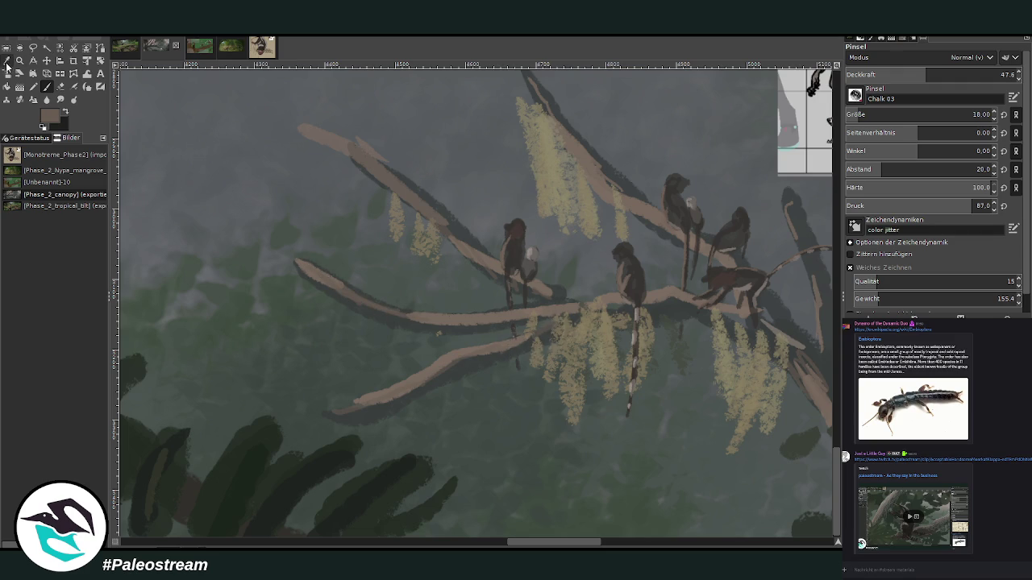
- Sample a grey-green, try a foliage stroke and undo it, then set opacity to 46.4
left_click(476, 243, "ctrl")
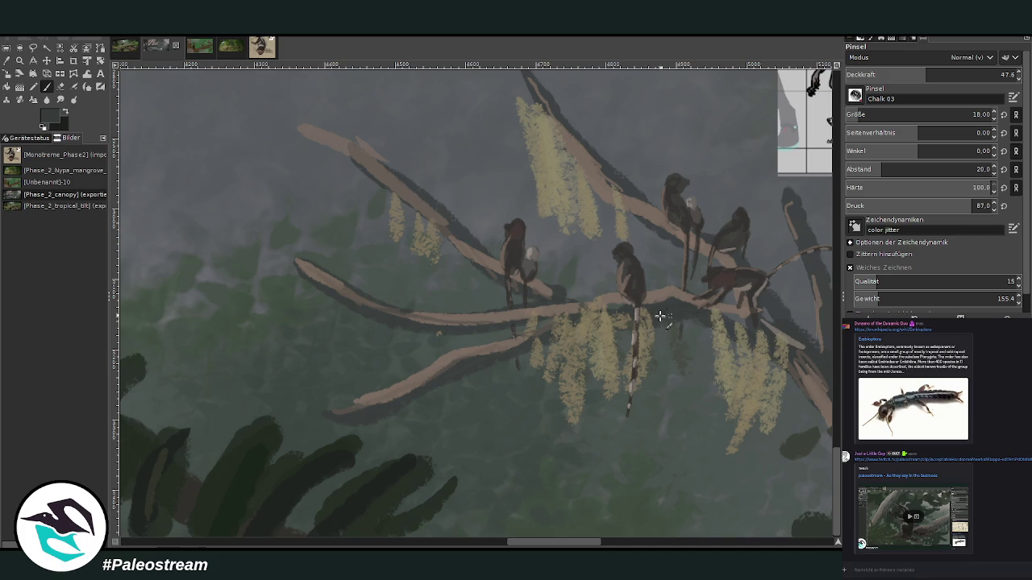
scroll(653, 314, "right", 5)
left_click(967, 74)
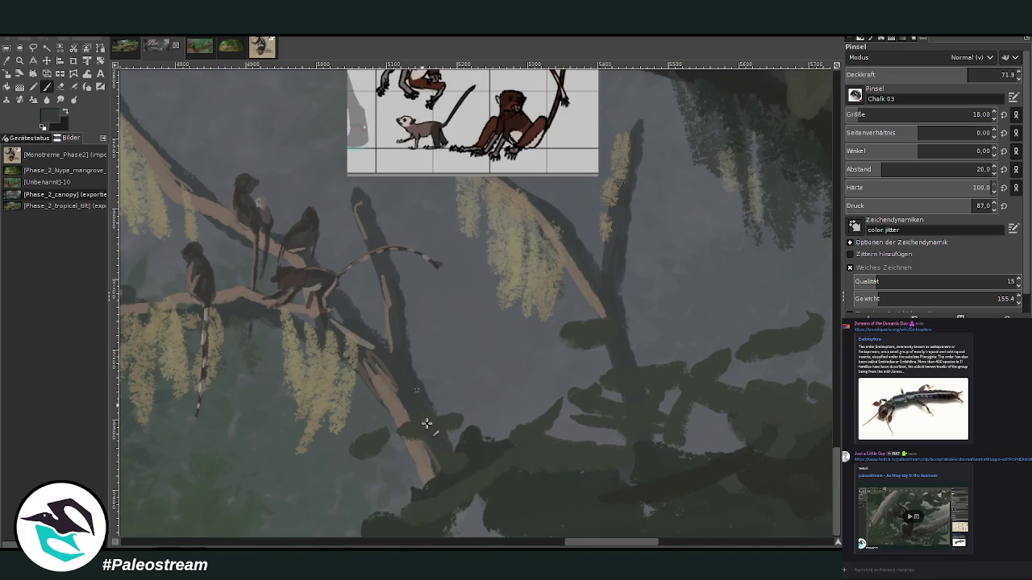
mouse_move(471, 503)
left_mouse_down()
mouse_move(453, 535)
mouse_move(473, 503)
mouse_move(461, 539)
mouse_move(472, 503)
left_mouse_up()
key("ctrl+z")
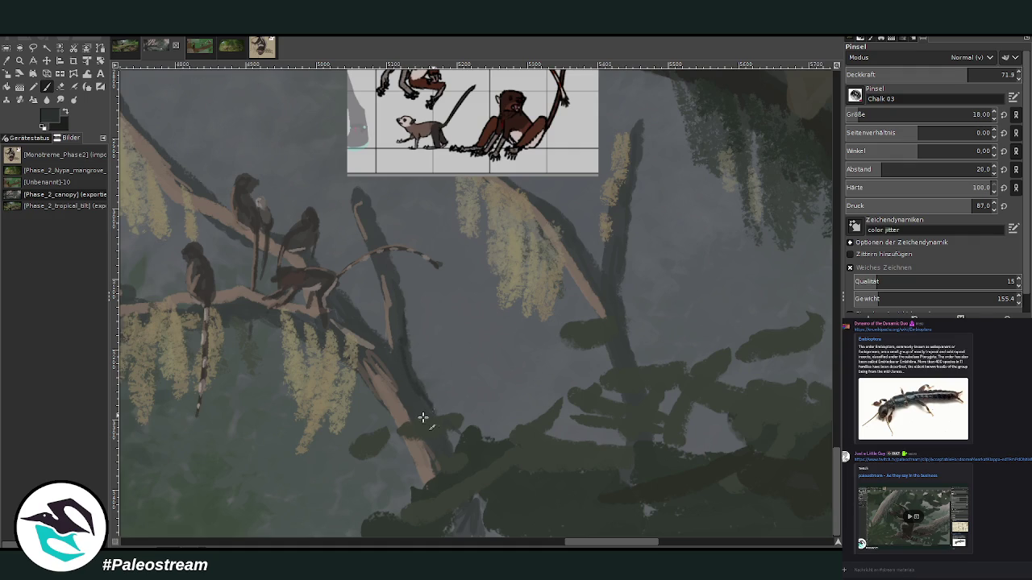
left_click(924, 74)
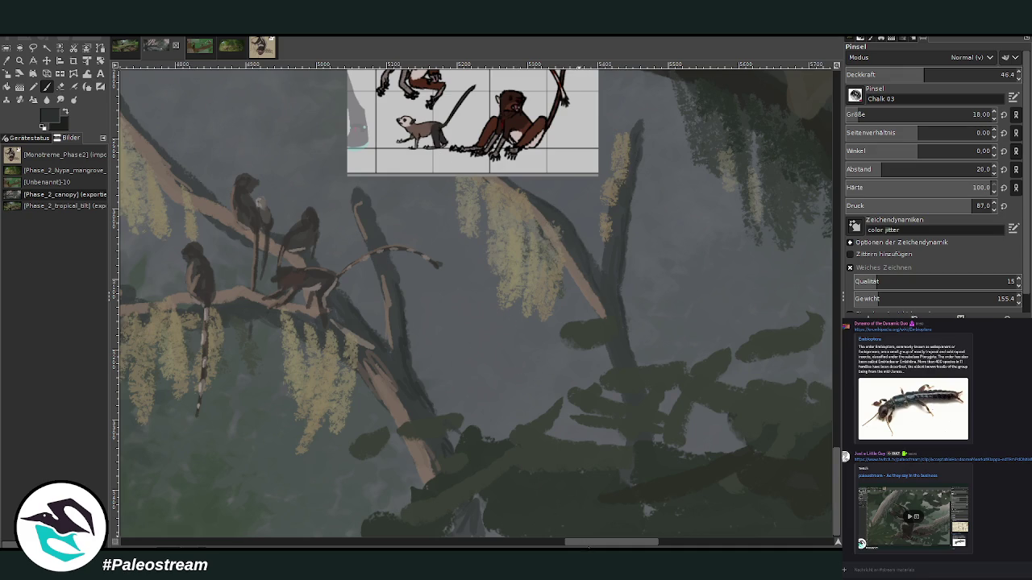
scroll(398, 175, "left", 5)
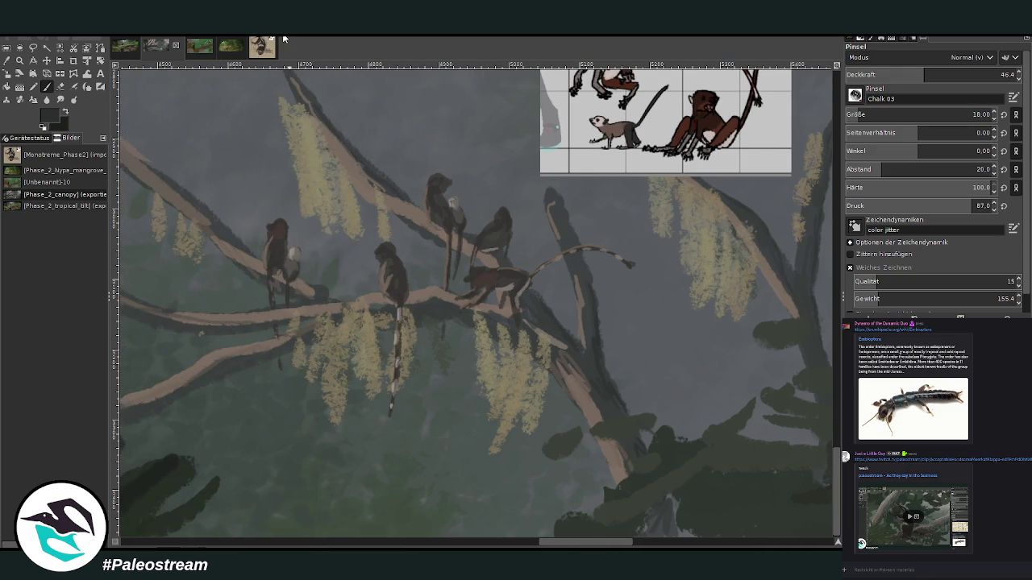
- Sample brownish and darker greys and add a short light stroke to the upper branch
left_click(7, 61)
left_click(416, 214)
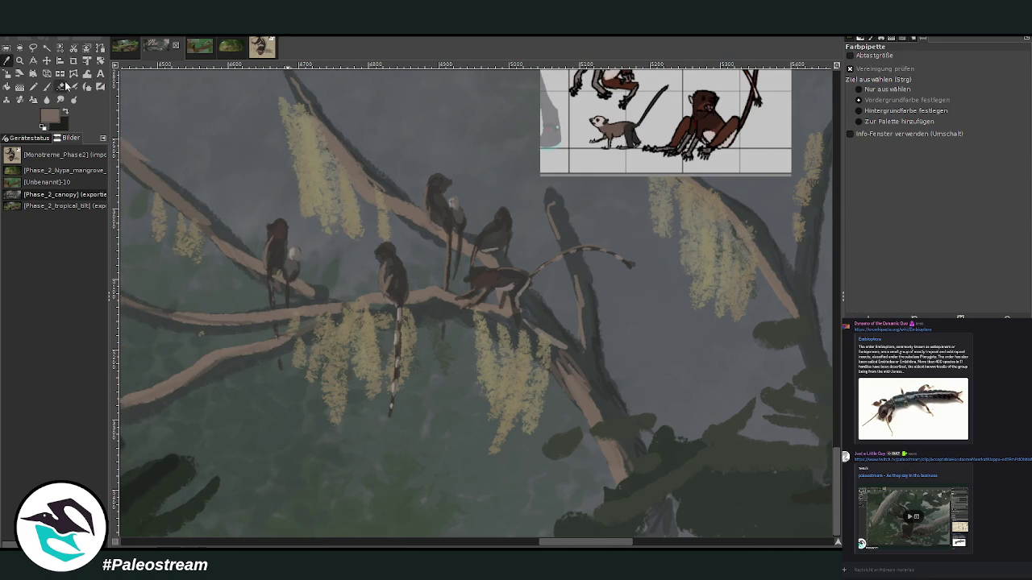
left_click(46, 87)
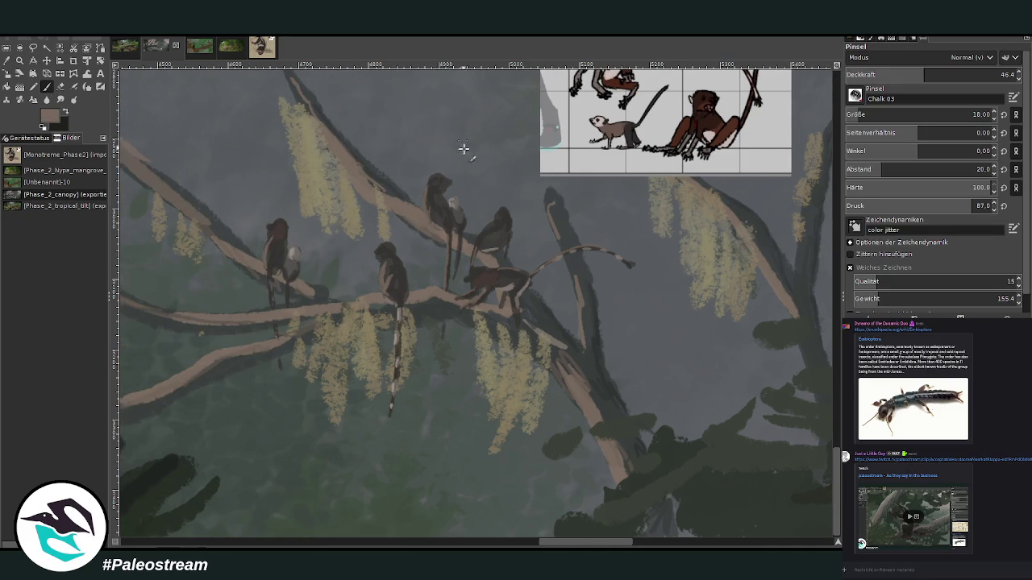
left_click(423, 246, "ctrl")
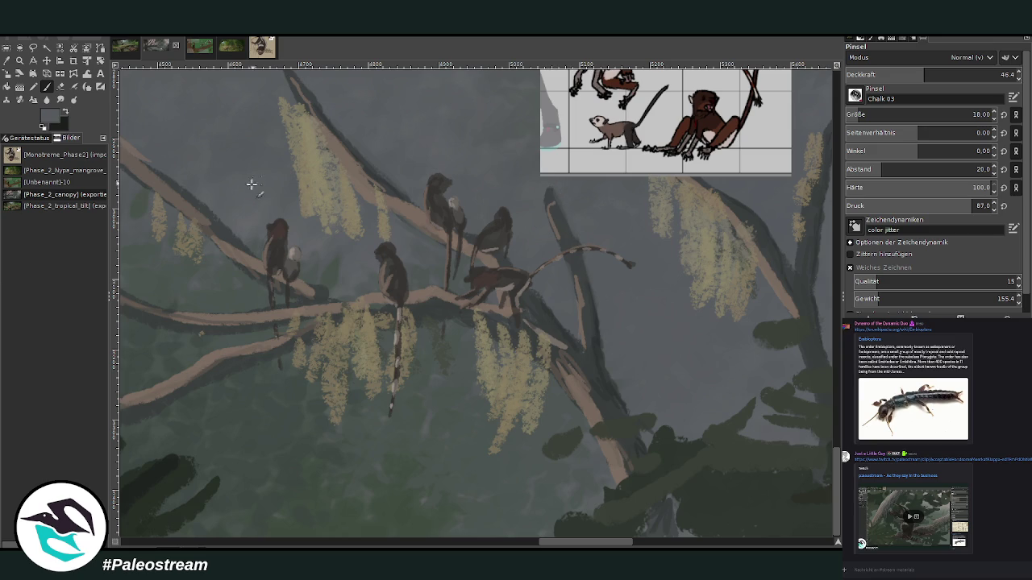
left_click_drag(595, 542, 560, 543)
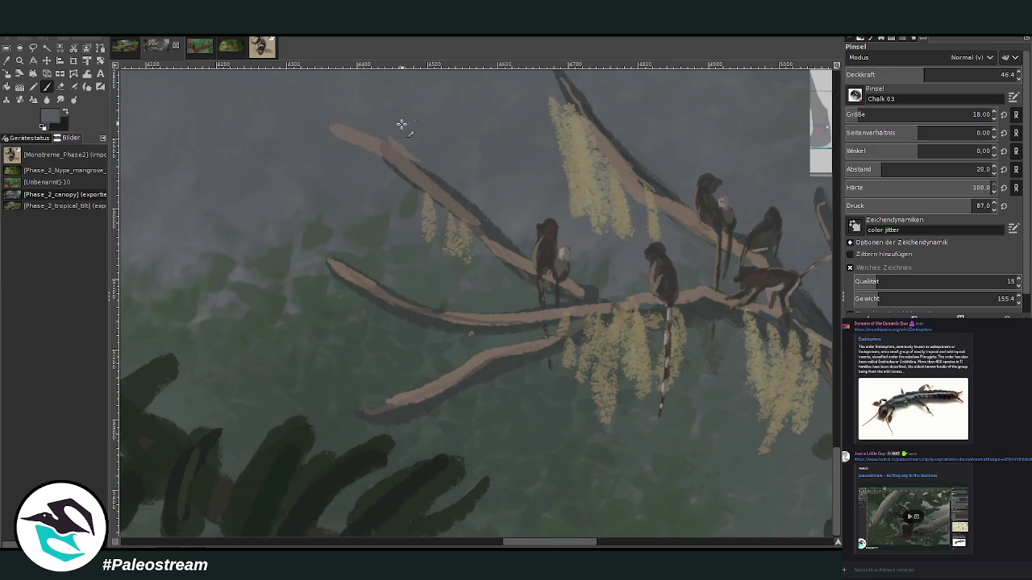
left_click_drag(365, 128, 387, 142)
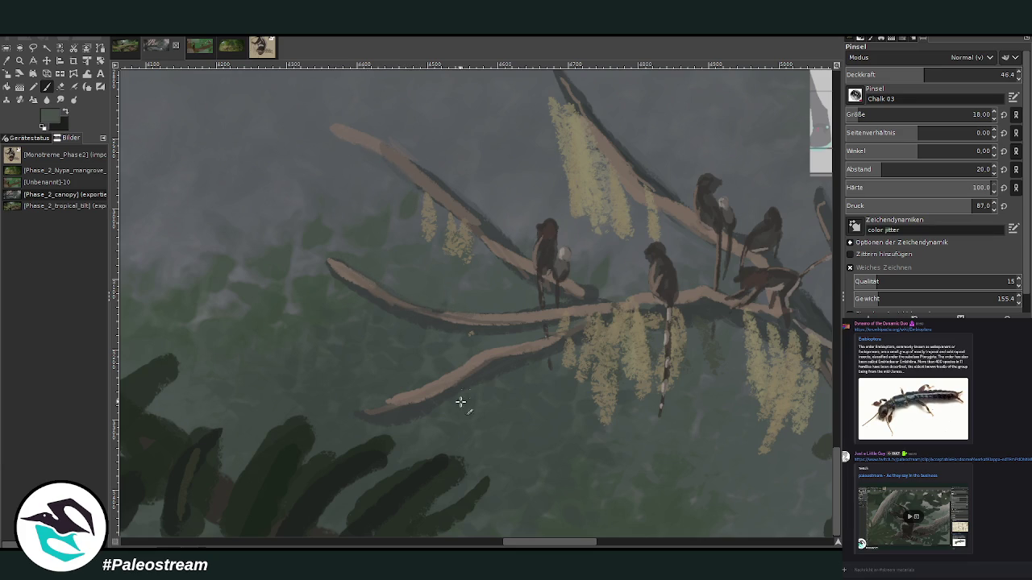
- Sample darker primate colours, then zoom out to view the whole canopy painting
left_click(395, 423, "ctrl")
left_click(698, 307, "ctrl")
left_click(796, 343, "ctrl")
left_click_drag(547, 543, 568, 543)
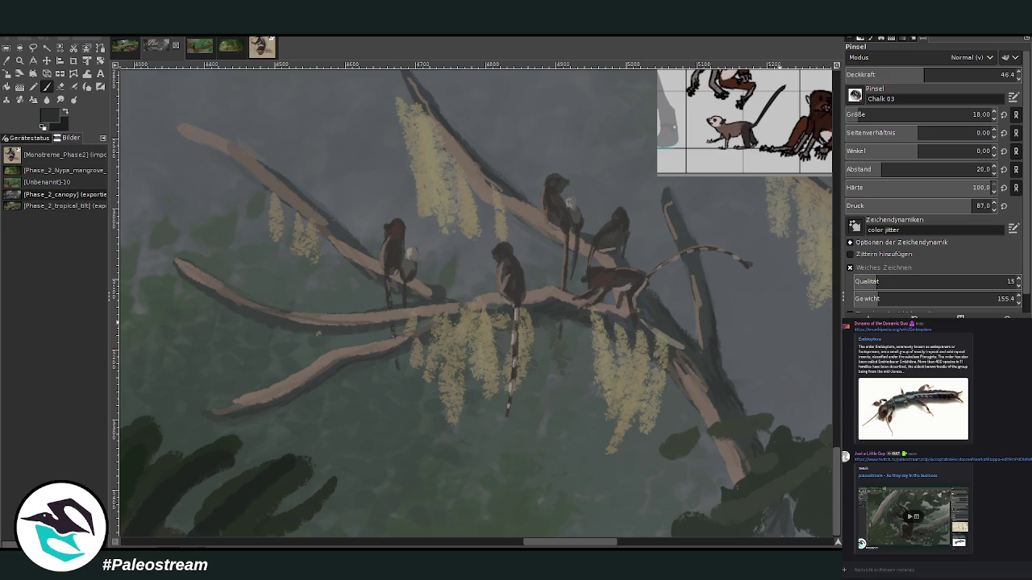
scroll(469, 472, "down", 2, "ctrl")
scroll(469, 471, "down", 3, "ctrl")
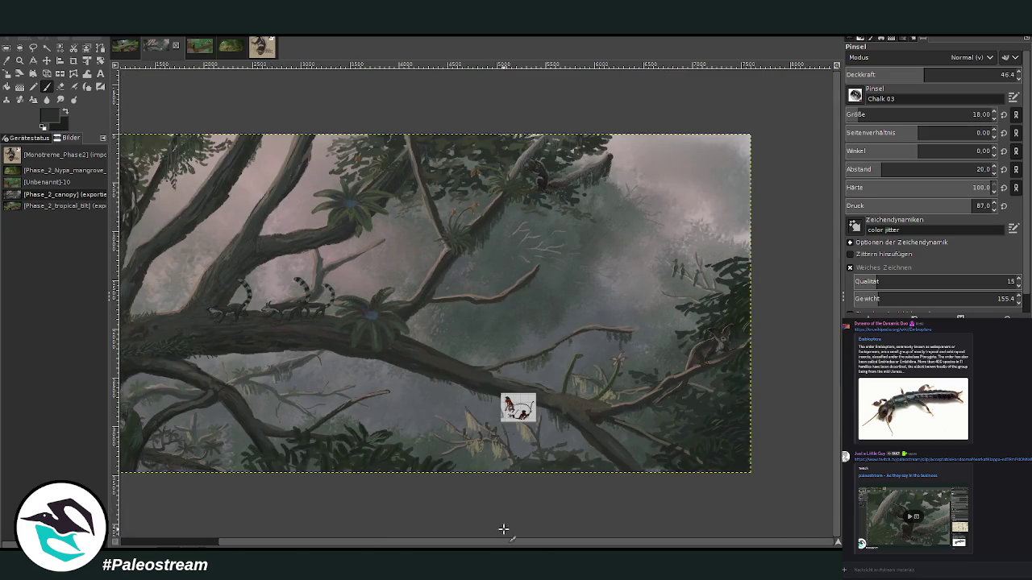
- Check the reference layer, return to the painting layer and zoom onto a central area
left_click_drag(500, 544, 315, 544)
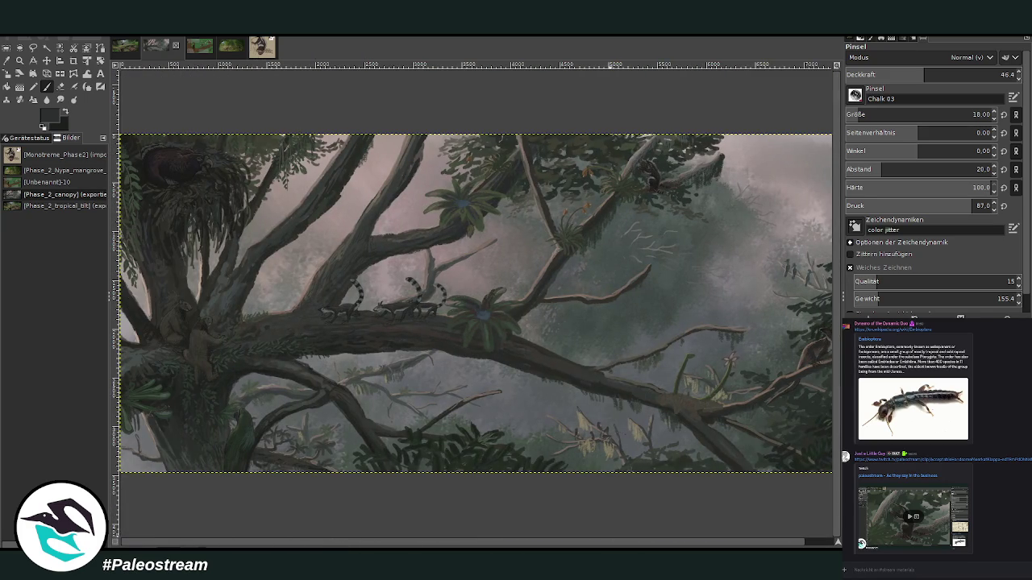
key("Page_Up")
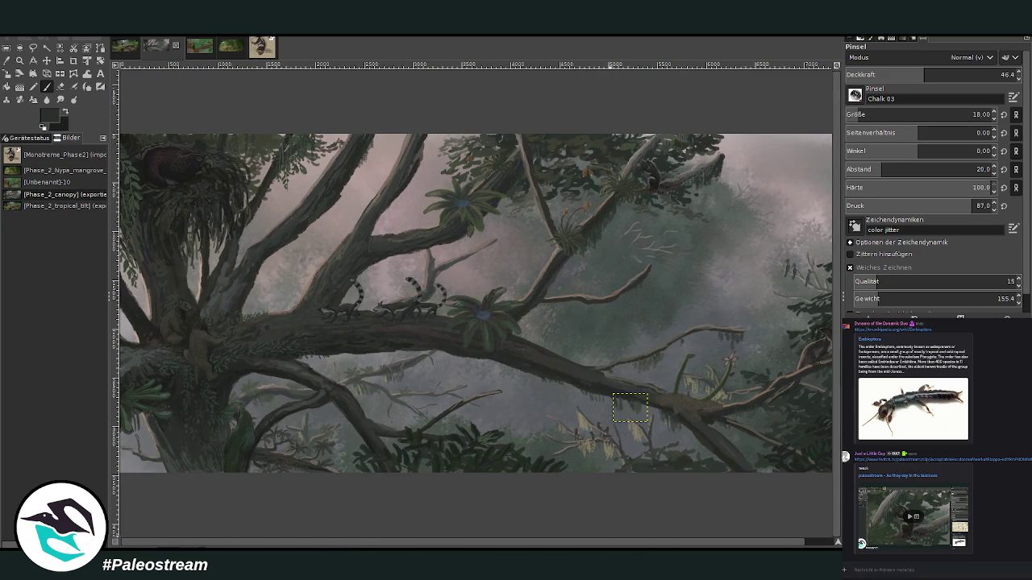
key("Page_Down")
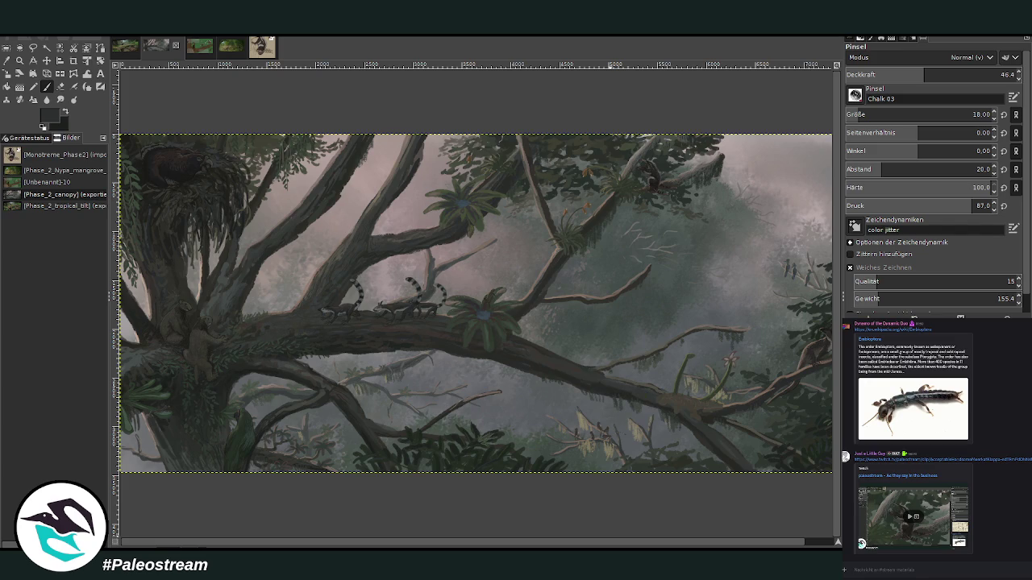
key("minus")
left_click(19, 60)
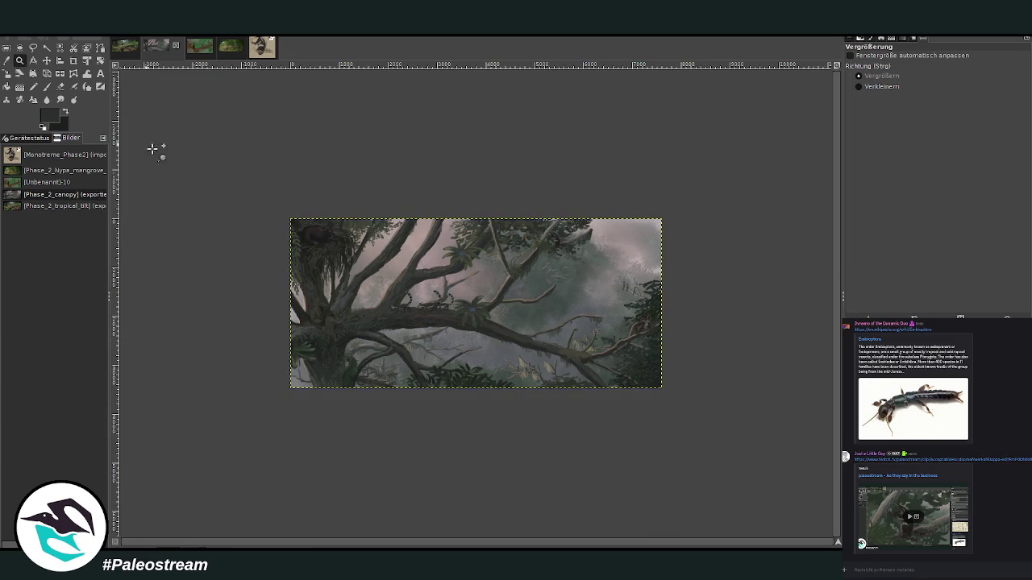
left_click_drag(270, 208, 682, 417)
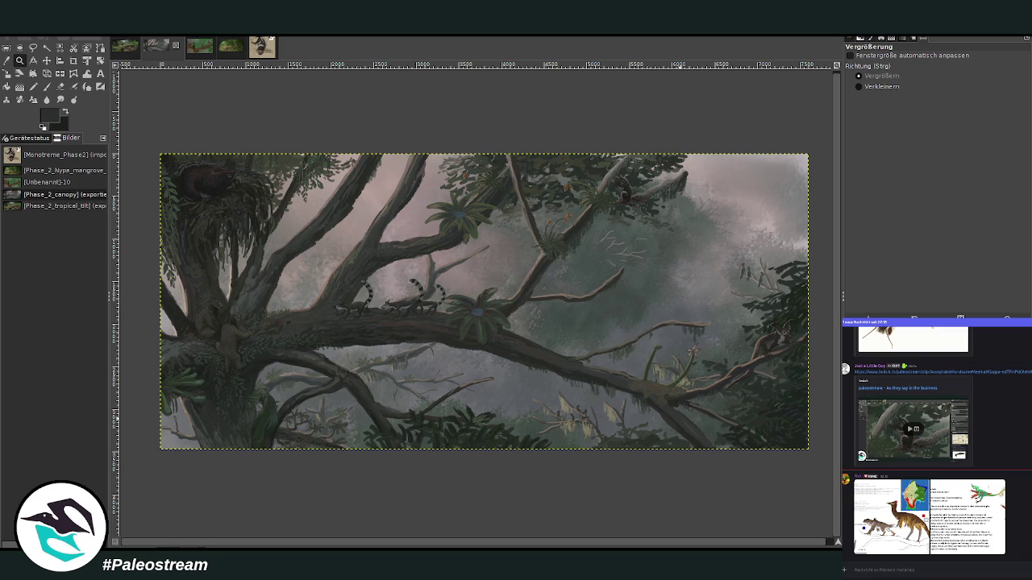
- Scroll through the chat and view a posted reference image enlarged
scroll(927, 435, "up", 2)
scroll(927, 435, "up", 2)
scroll(928, 435, "up", 2)
scroll(927, 436, "up", 2)
scroll(927, 436, "up", 2)
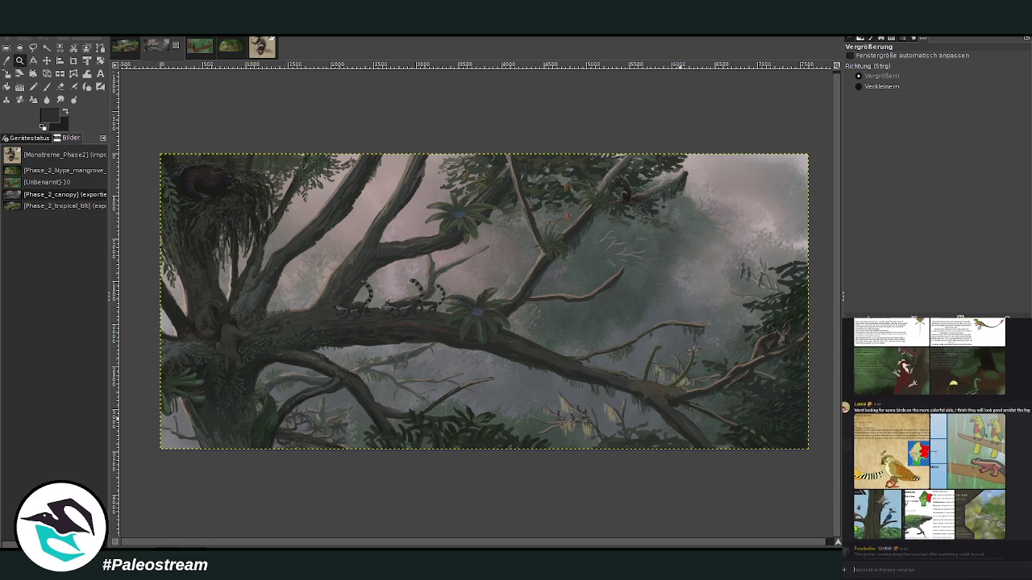
scroll(935, 435, "up", 1)
scroll(935, 436, "up", 1)
left_click(969, 498)
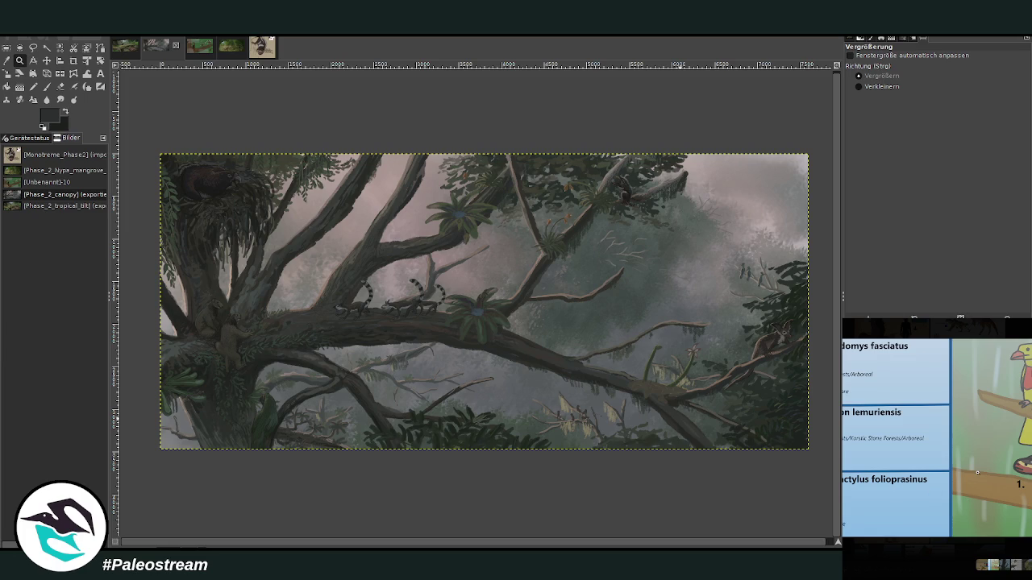
key("Escape")
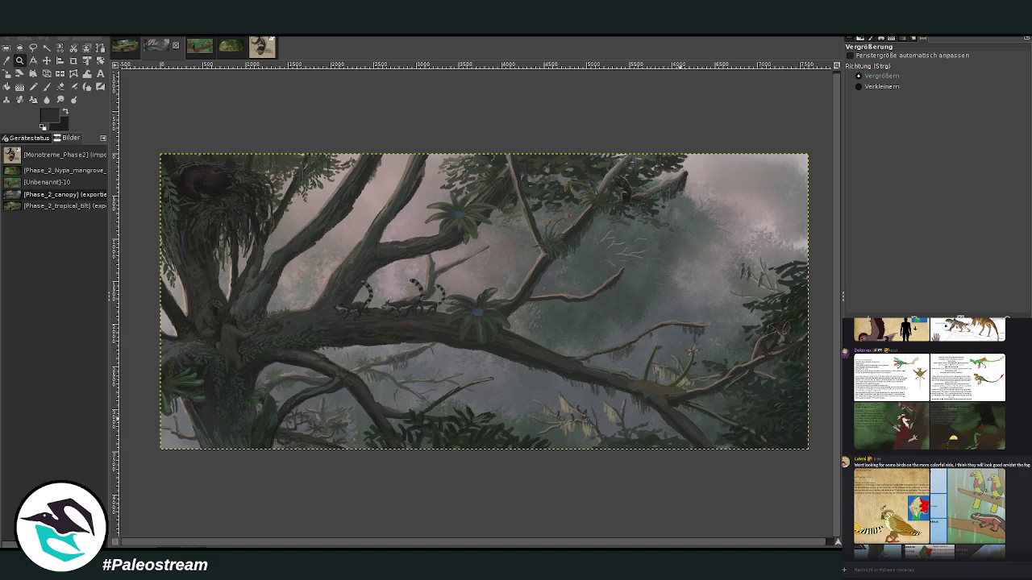
- Scroll further up the chat, then paste the copied species reference sheet with the Move tool
scroll(935, 436, "up", 2)
scroll(935, 436, "up", 2)
scroll(936, 435, "up", 2)
scroll(935, 436, "up", 2)
scroll(928, 436, "up", 2)
scroll(927, 435, "up", 2)
scroll(928, 436, "up", 2)
scroll(927, 435, "up", 2)
scroll(927, 435, "up", 2)
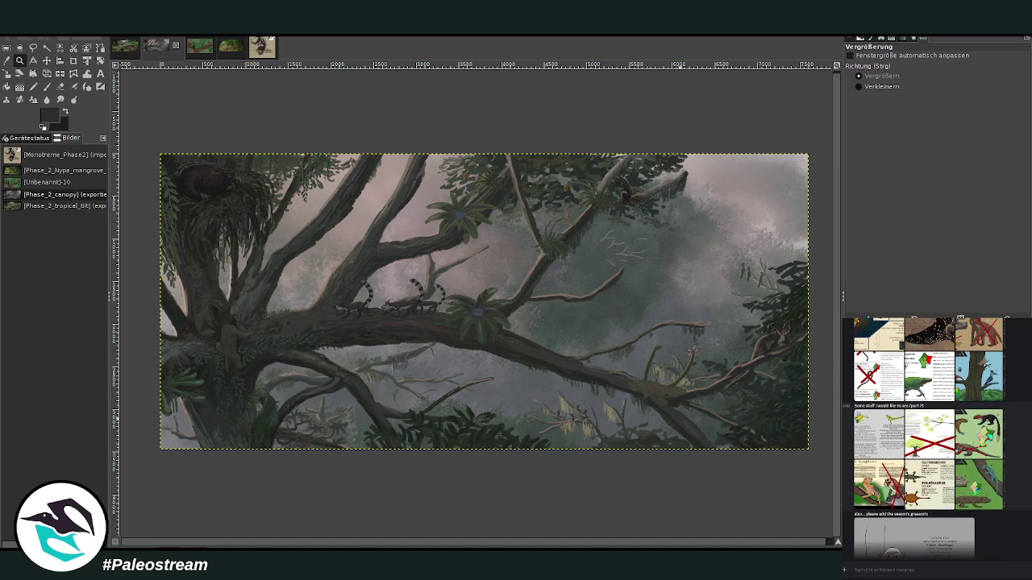
scroll(927, 435, "up", 2)
scroll(928, 436, "down", 1)
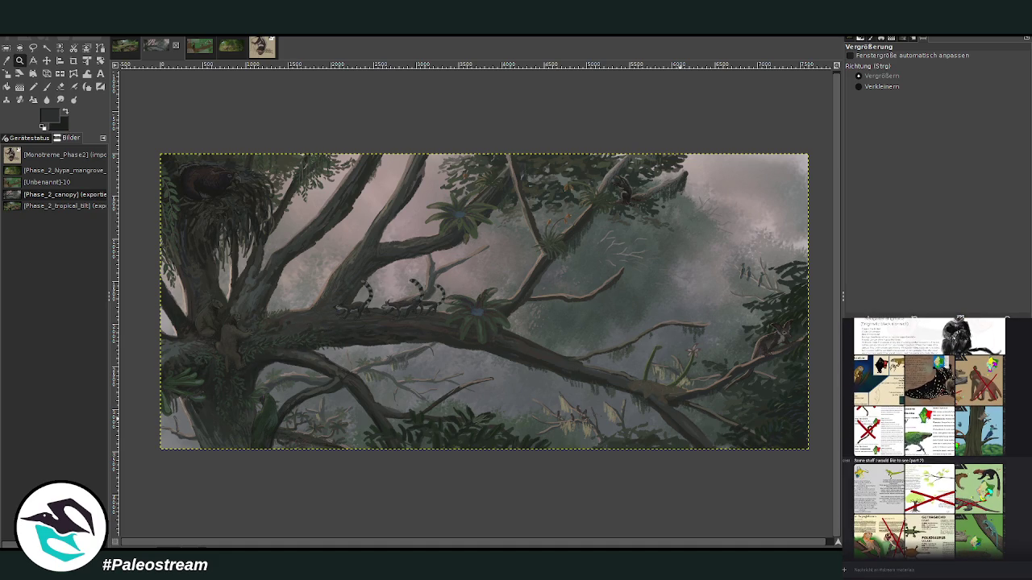
scroll(927, 435, "up", 2)
scroll(927, 435, "up", 2)
scroll(927, 436, "up", 2)
scroll(927, 436, "up", 2)
scroll(927, 435, "up", 2)
scroll(927, 435, "up", 2)
scroll(927, 435, "up", 2)
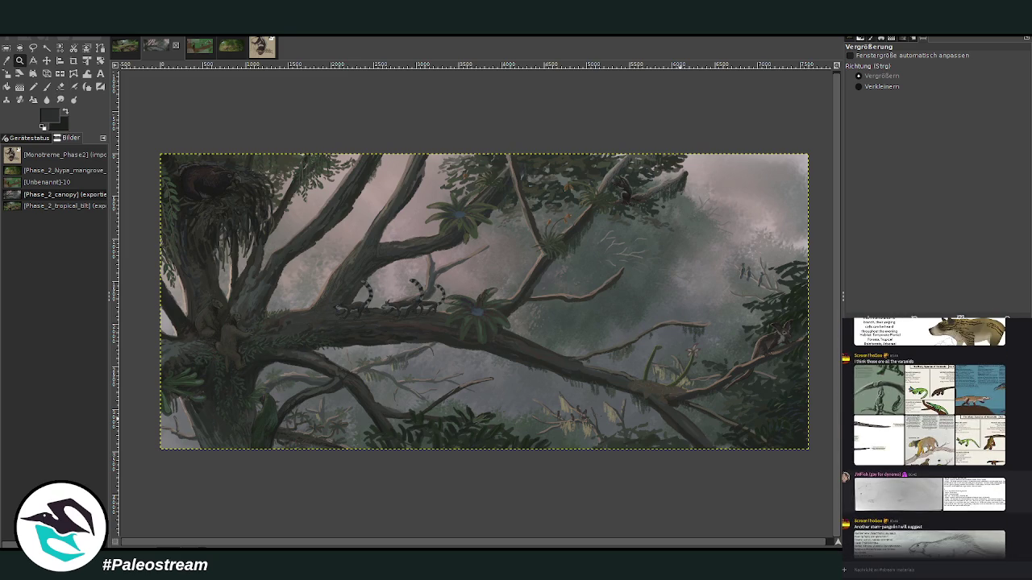
scroll(927, 436, "up", 2)
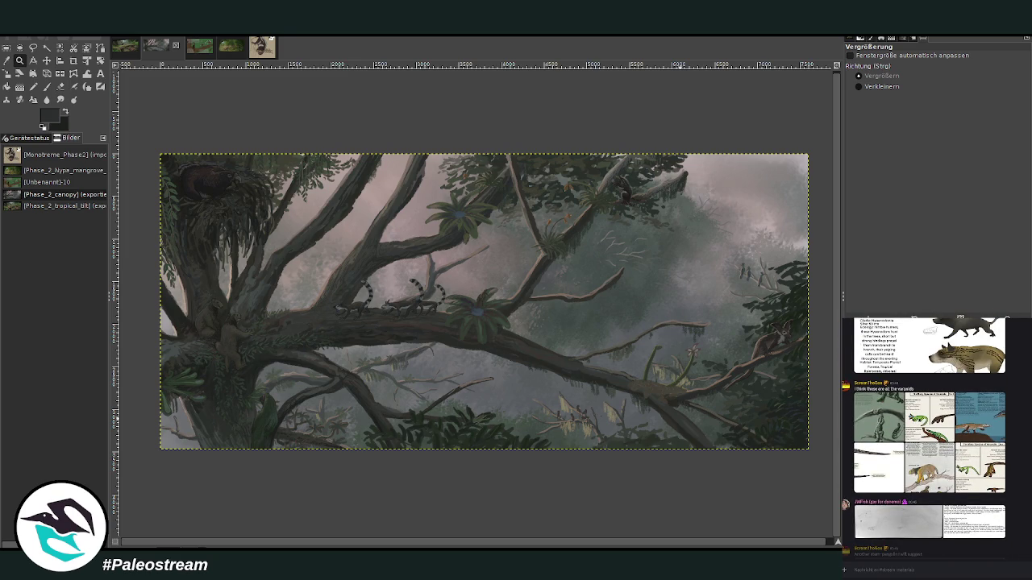
key("m")
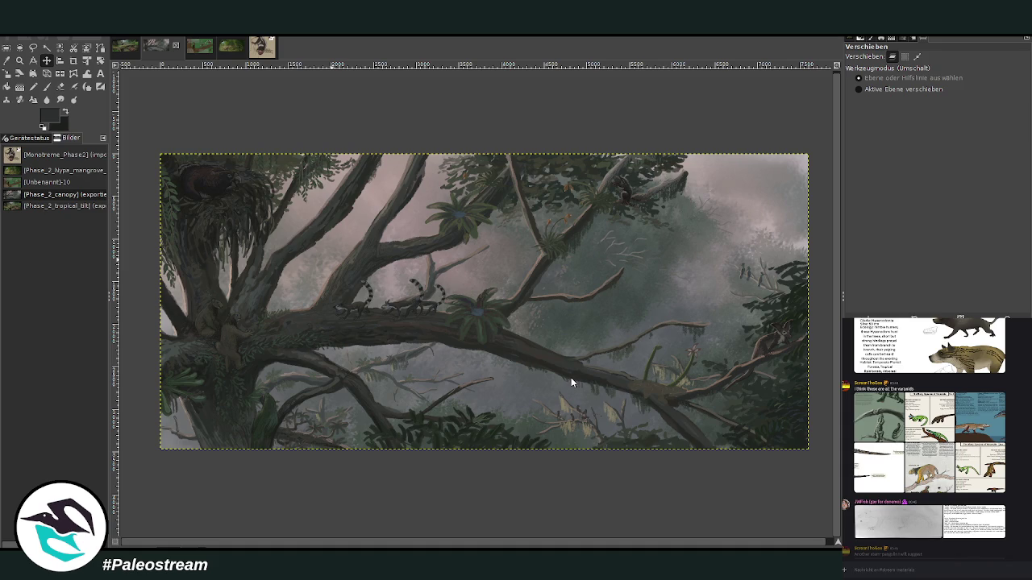
key("ctrl+v")
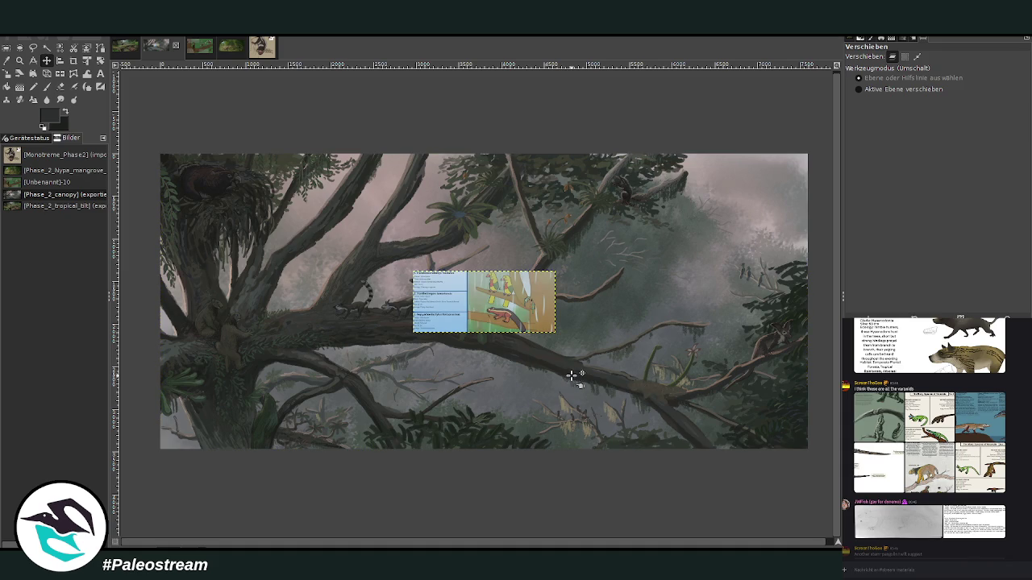
- Drag the pasted species sheet up and right to sit above the branch
left_click_drag(440, 325, 547, 245)
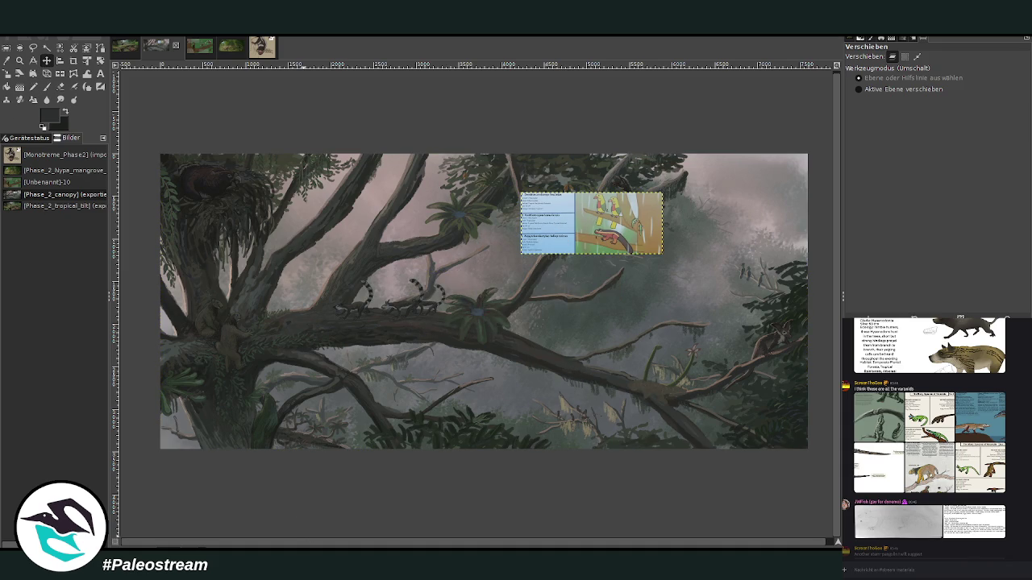
scroll(911, 516, "up", 5)
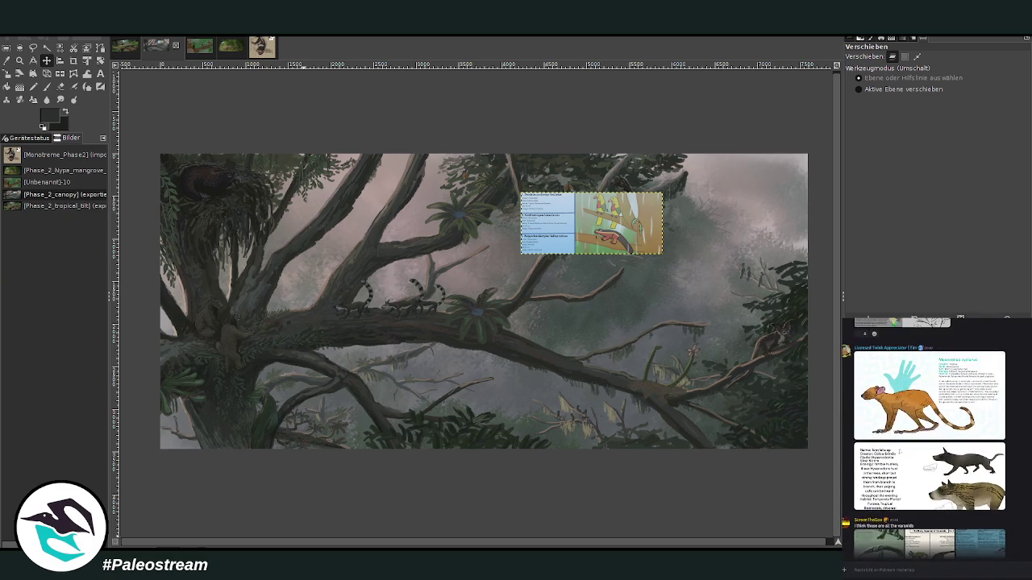
scroll(927, 435, "up", 2)
scroll(927, 435, "up", 2)
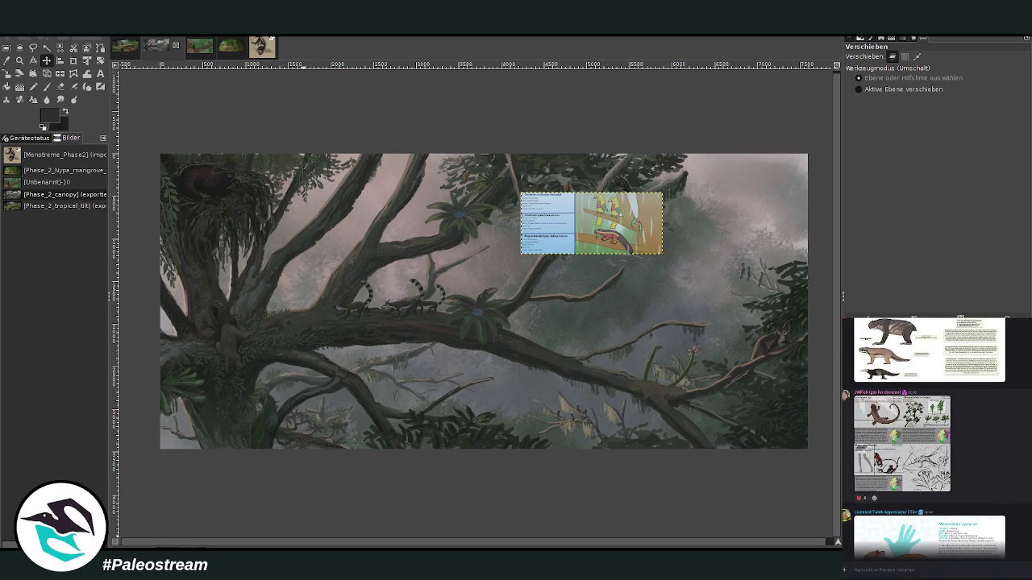
scroll(1014, 469, "up", 2)
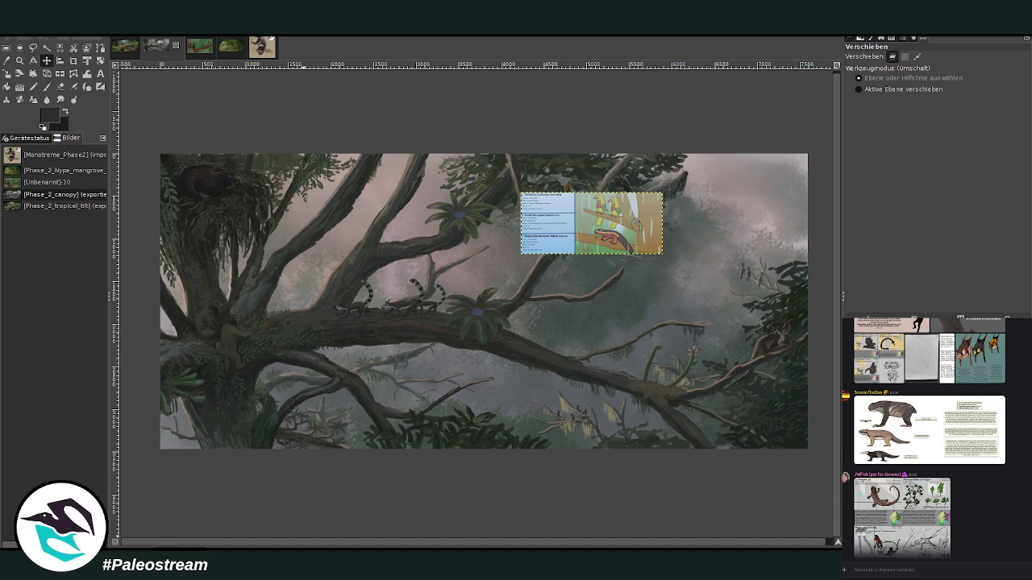
- Switch to the chat and view the posted bat sheet enlarged
key("alt+Tab")
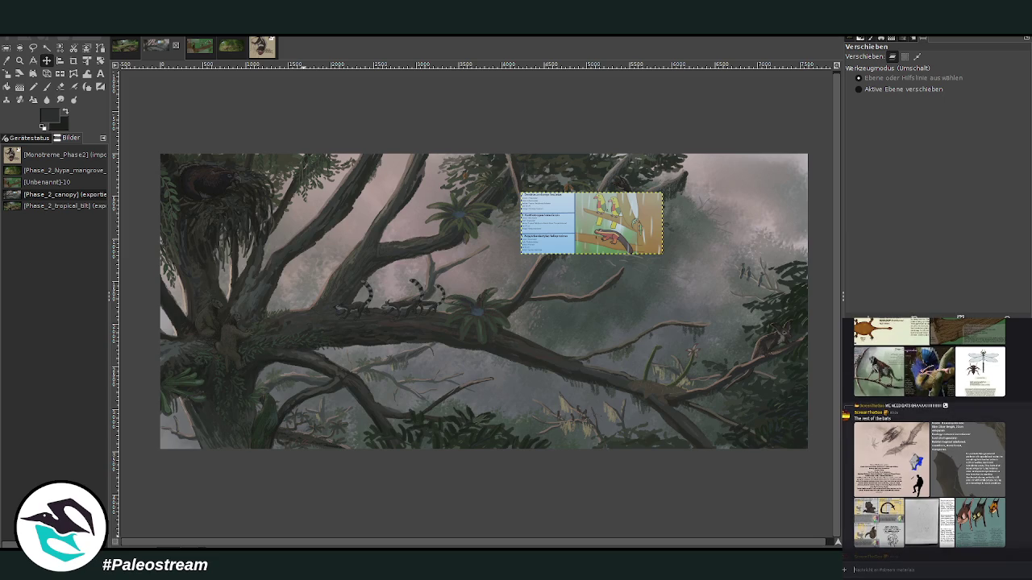
left_click(969, 508)
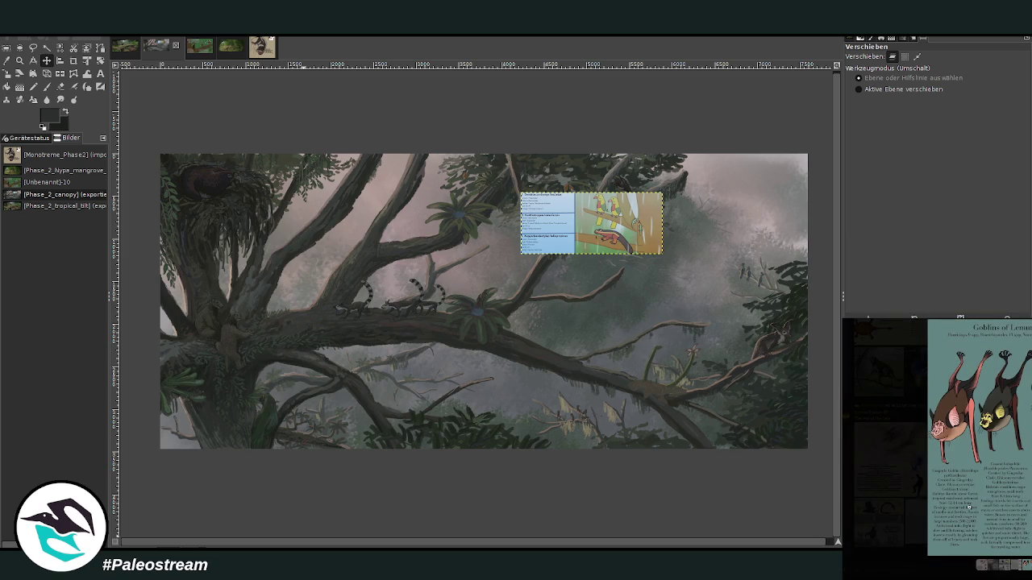
key("Escape")
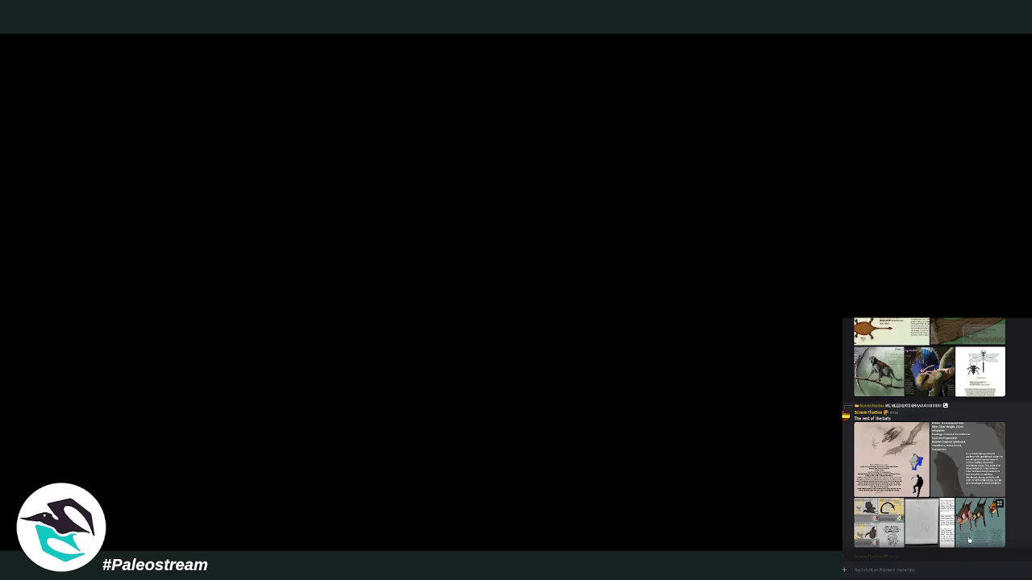
left_click(969, 532)
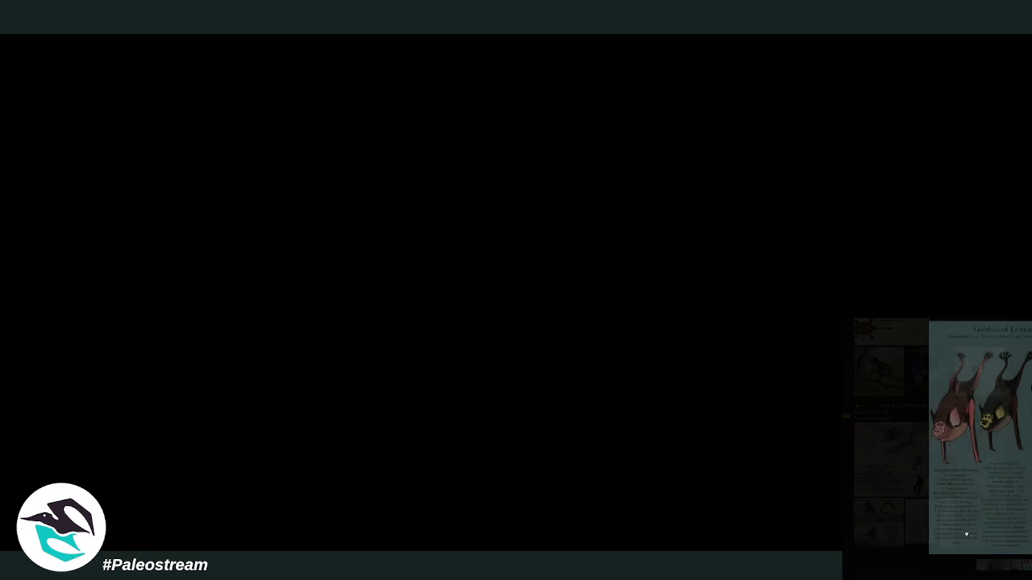
left_click(964, 535)
left_click(964, 535)
key("Escape")
scroll(927, 435, "up", 5)
scroll(927, 435, "up", 2)
scroll(927, 435, "up", 2)
left_click(868, 418)
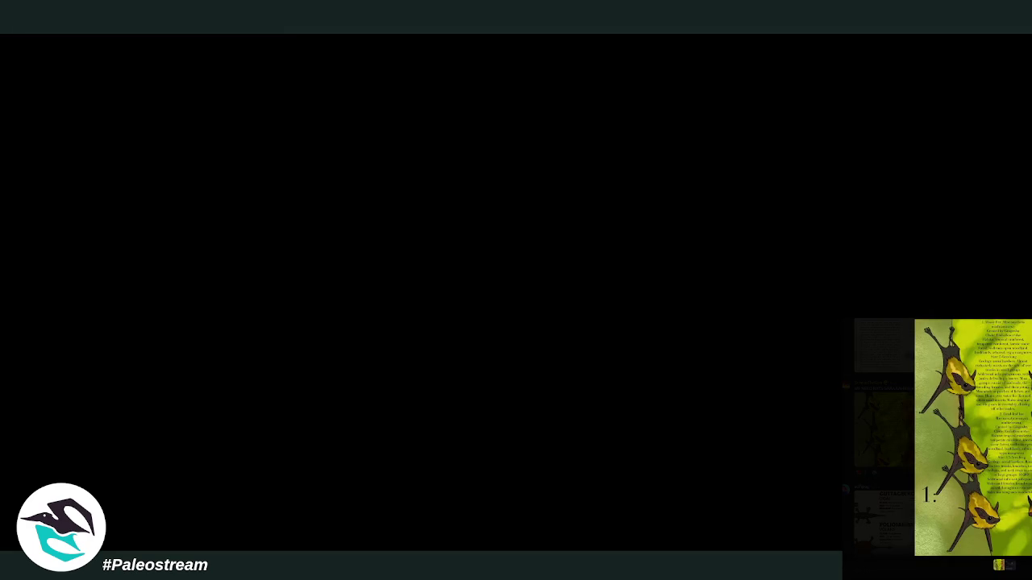
left_click(869, 419)
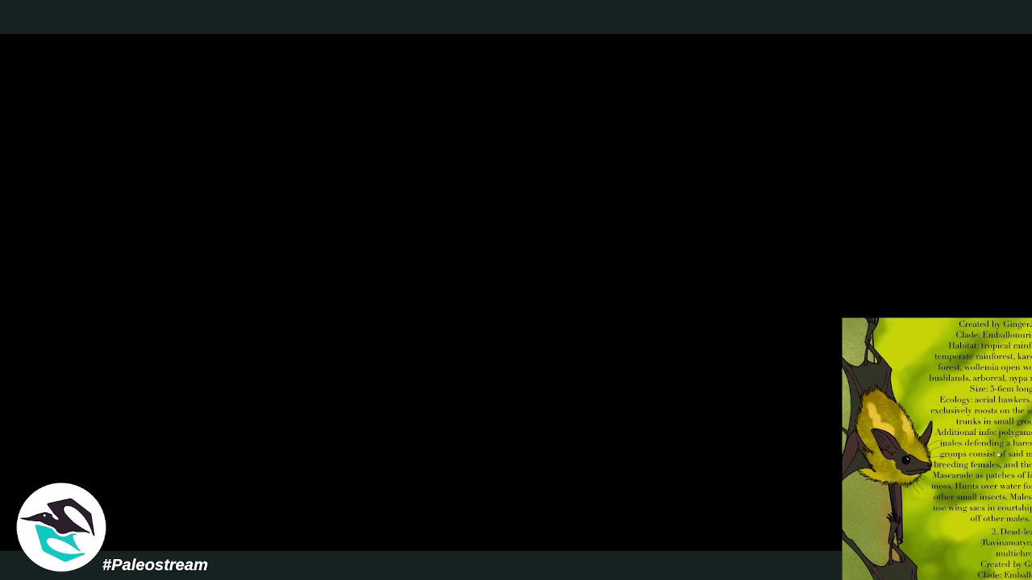
key("Escape")
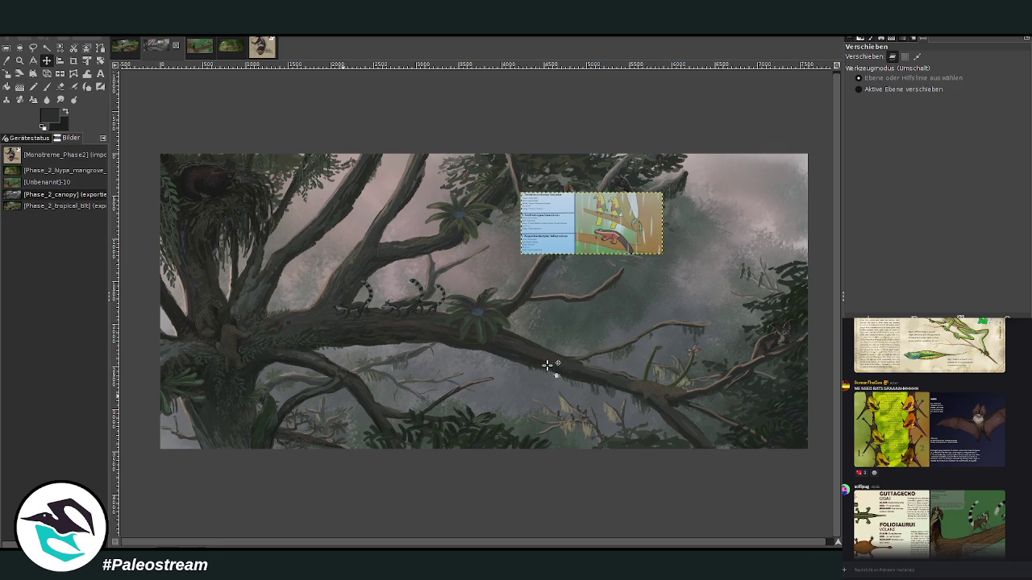
- Paste the bat sheet, move it left and down over the branch, and scale it smaller
key("ctrl+v")
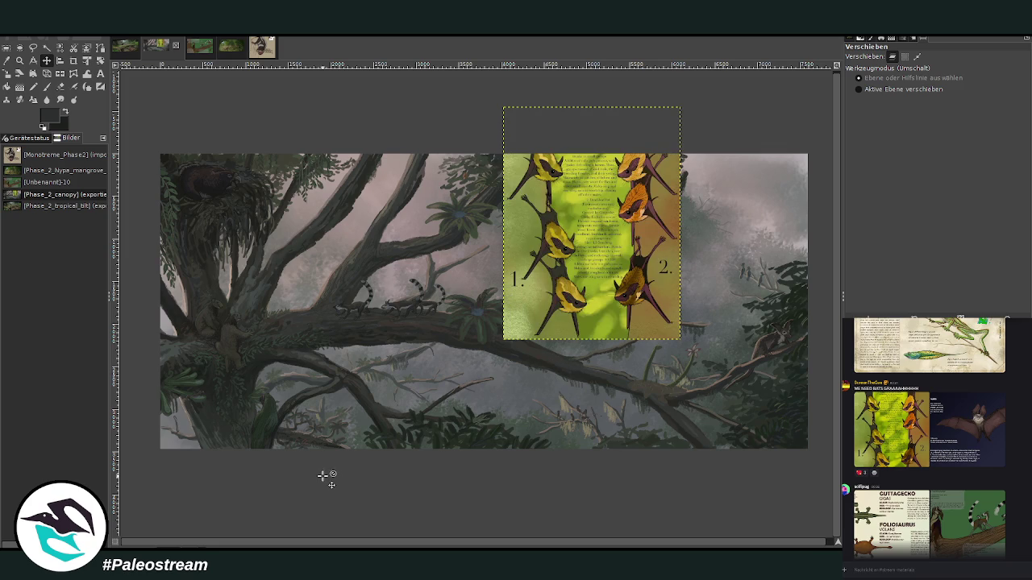
left_click(19, 73)
left_click(46, 60)
left_click_drag(572, 186, 479, 266)
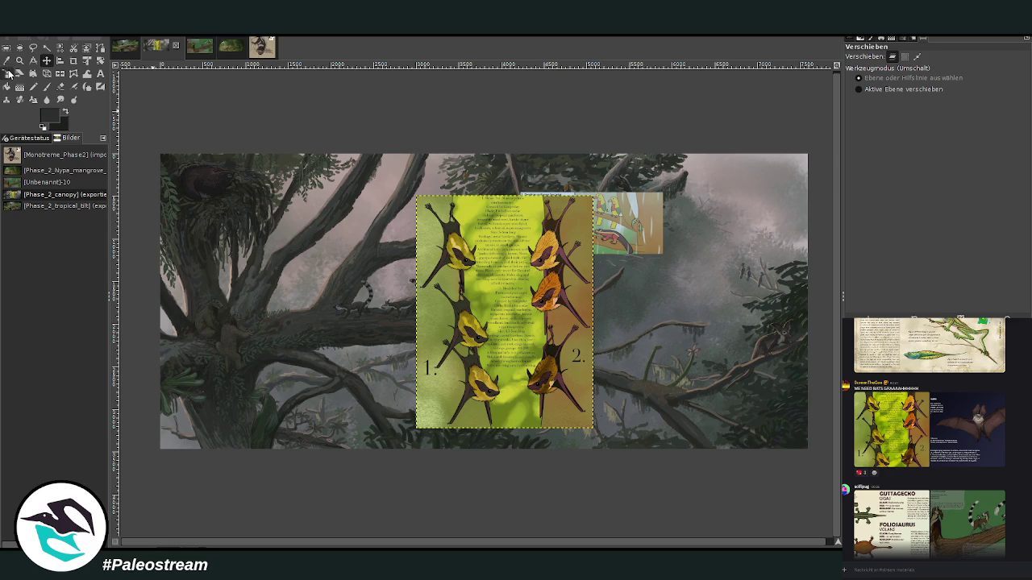
left_click(6, 73)
left_click_drag(533, 308, 532, 348)
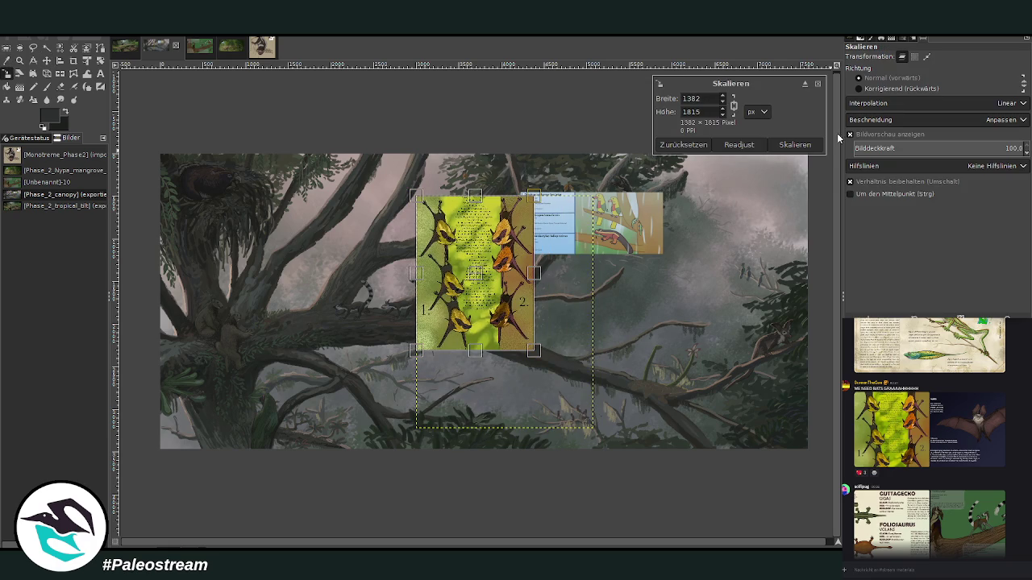
left_click(798, 145)
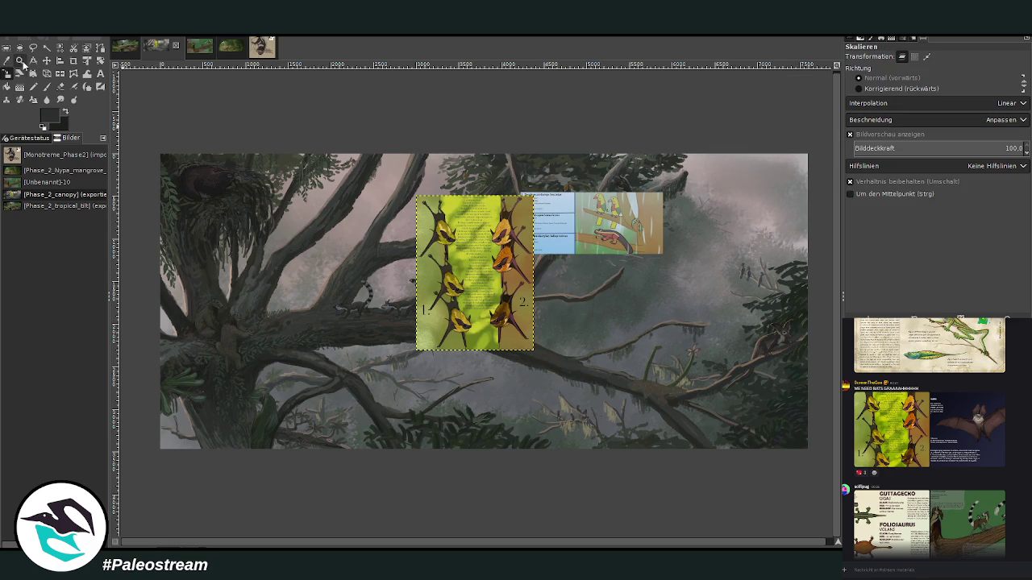
- Zoom in on the bat sheet to read its text
left_click(19, 60)
left_click_drag(401, 190, 556, 363)
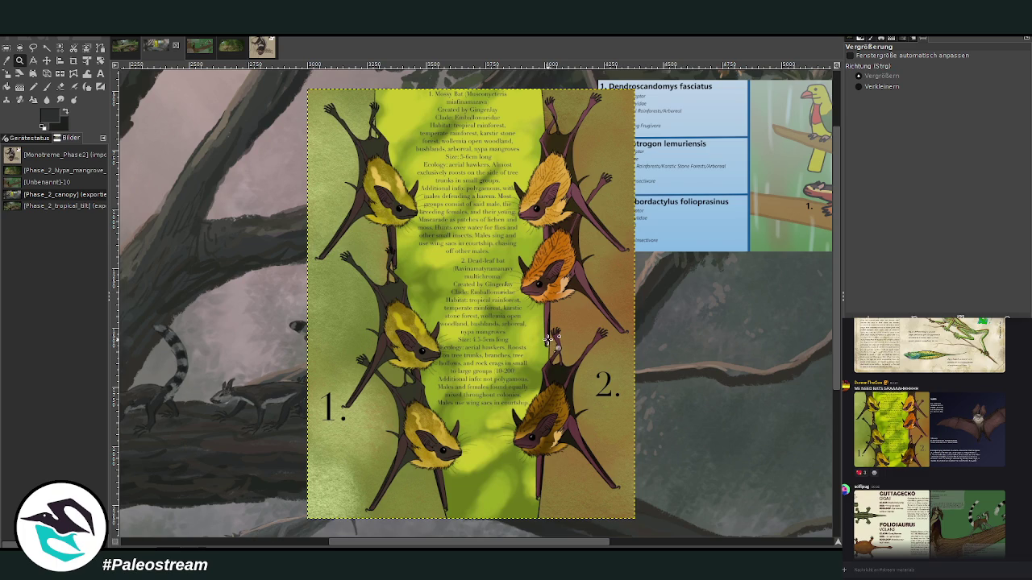
left_click_drag(303, 84, 624, 515)
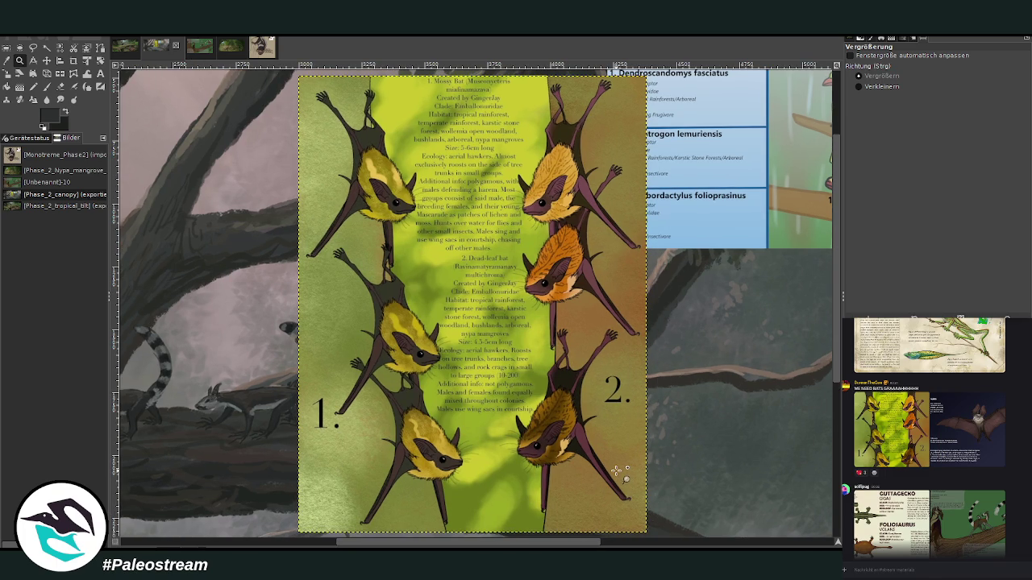
scroll(612, 466, "up", 3)
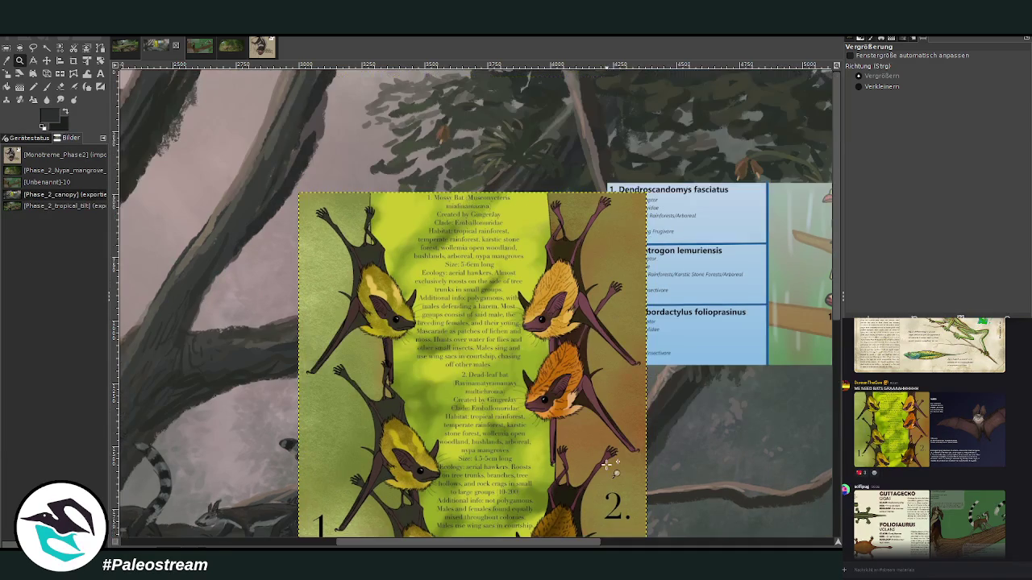
key("plus")
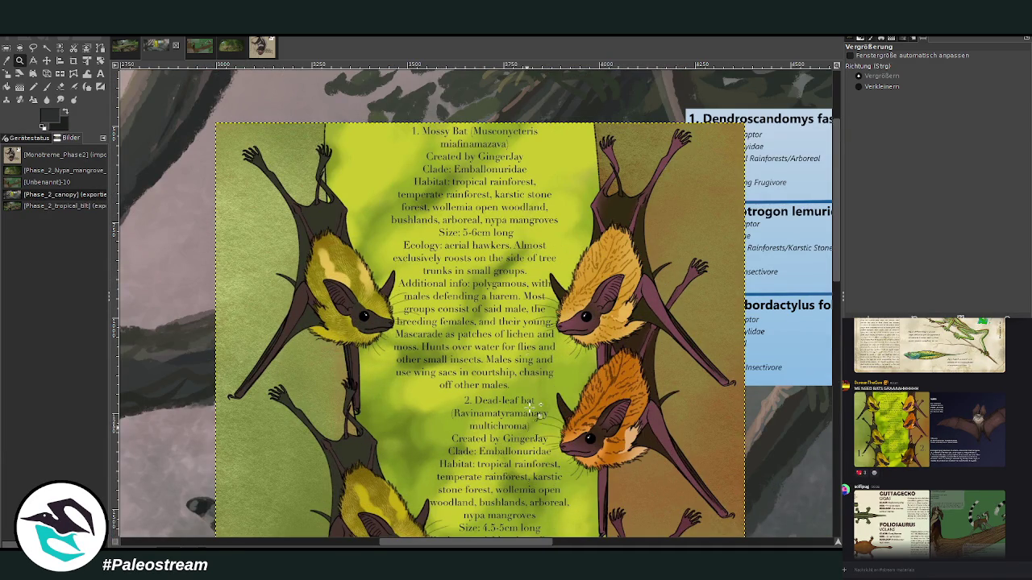
scroll(522, 201, "down", 3)
scroll(520, 195, "down", 3)
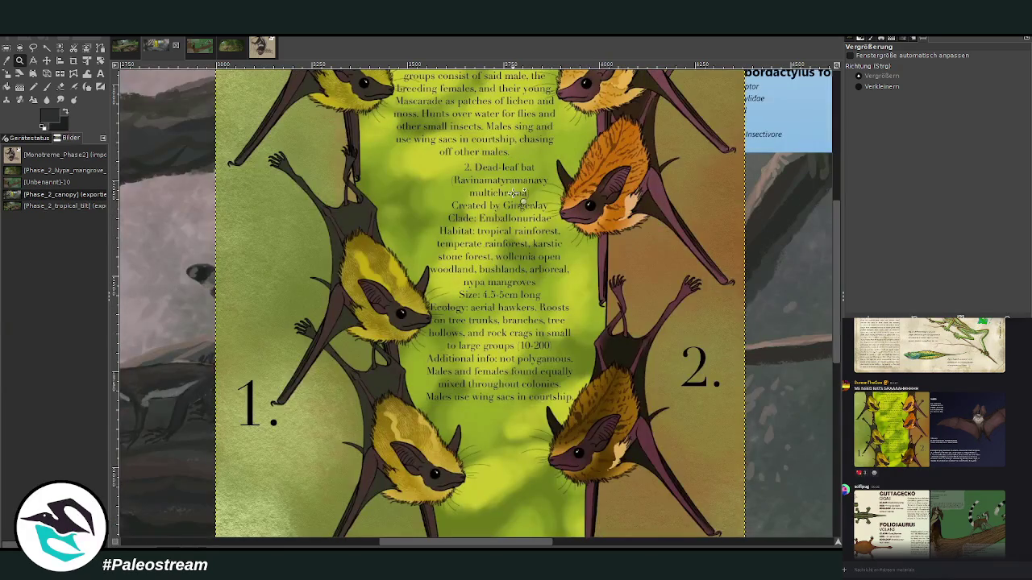
scroll(255, 128, "down", 3)
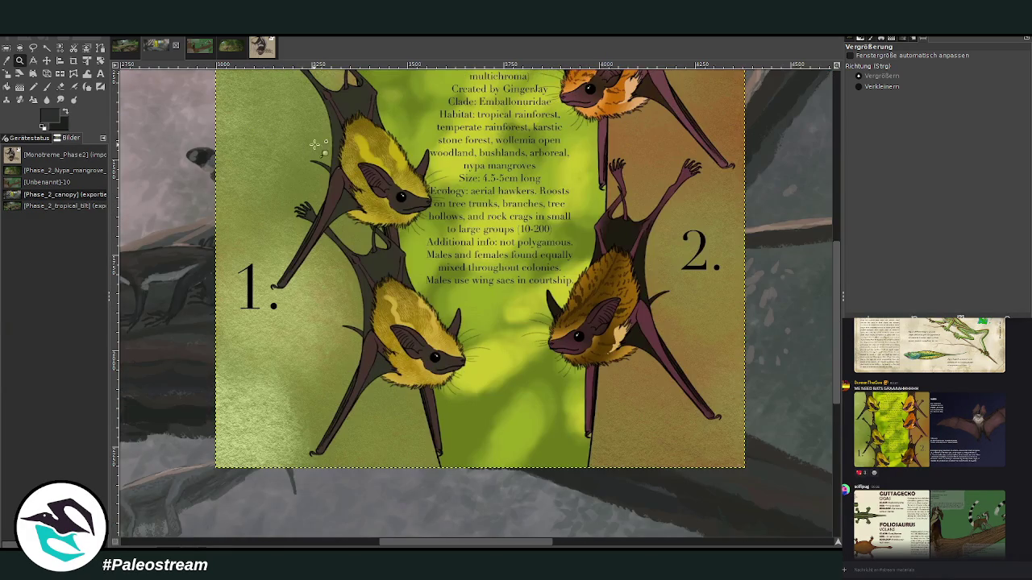
- Crop the bat sheet layer down to the single lower-left yellow bat
left_click(73, 61)
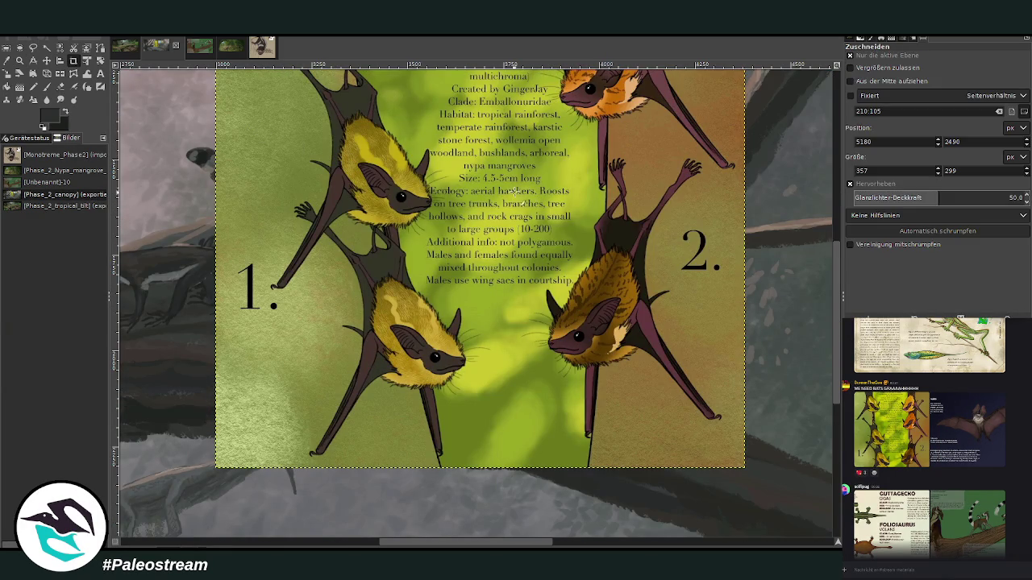
left_click_drag(532, 147, 730, 447)
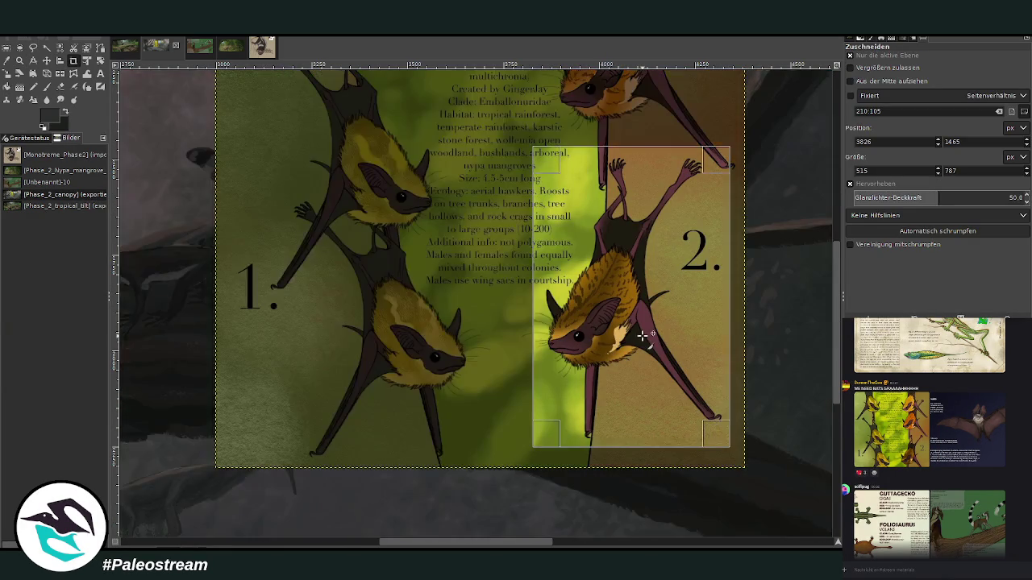
scroll(642, 336, "up", 2)
scroll(643, 336, "up", 1)
left_click(495, 316)
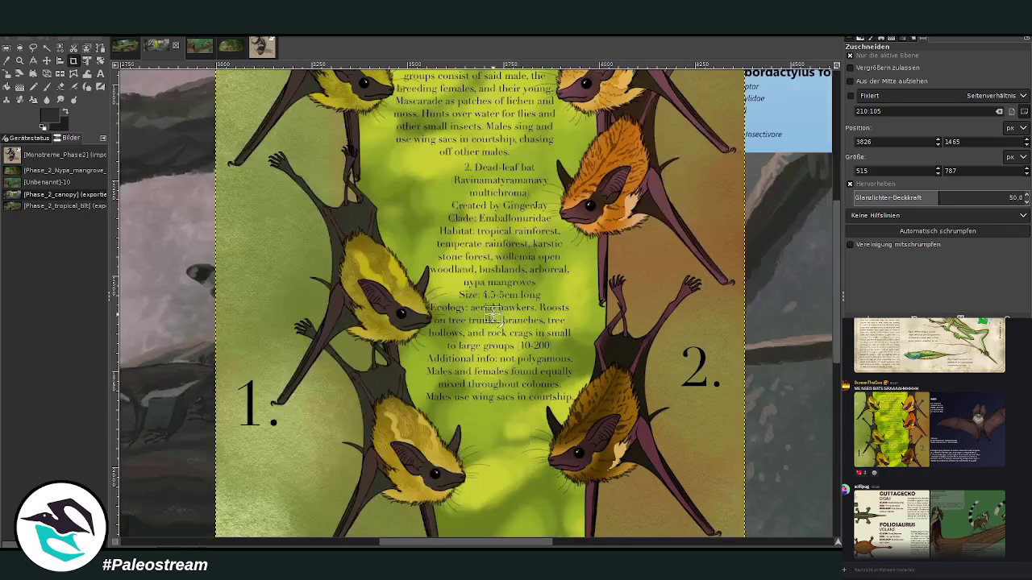
scroll(300, 267, "down", 3)
left_click_drag(261, 184, 487, 467)
left_click(399, 321)
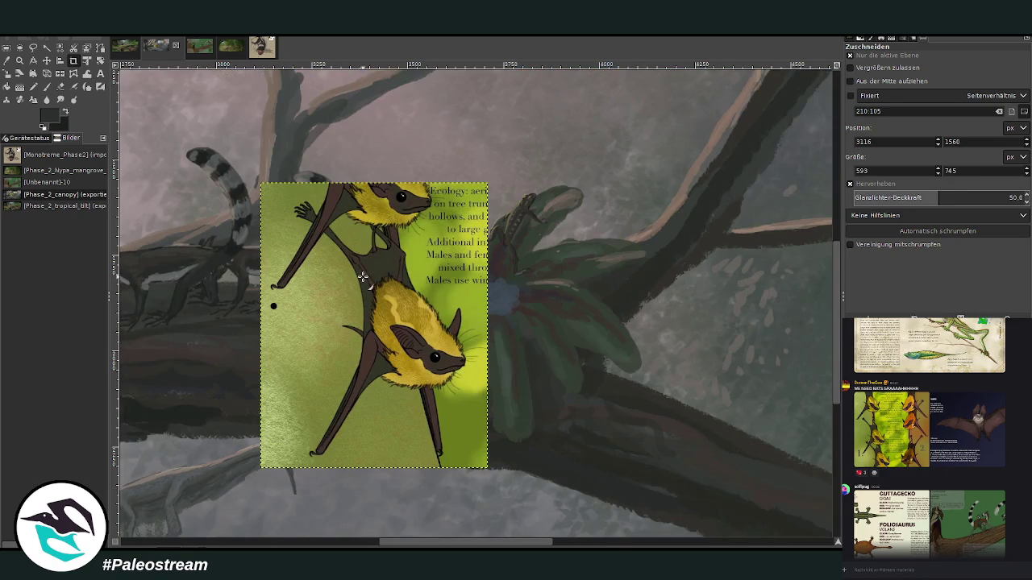
- Zoom out to see the whole painting, then reset the zoom tool to magnify
scroll(364, 277, "up", 3)
left_click(19, 61)
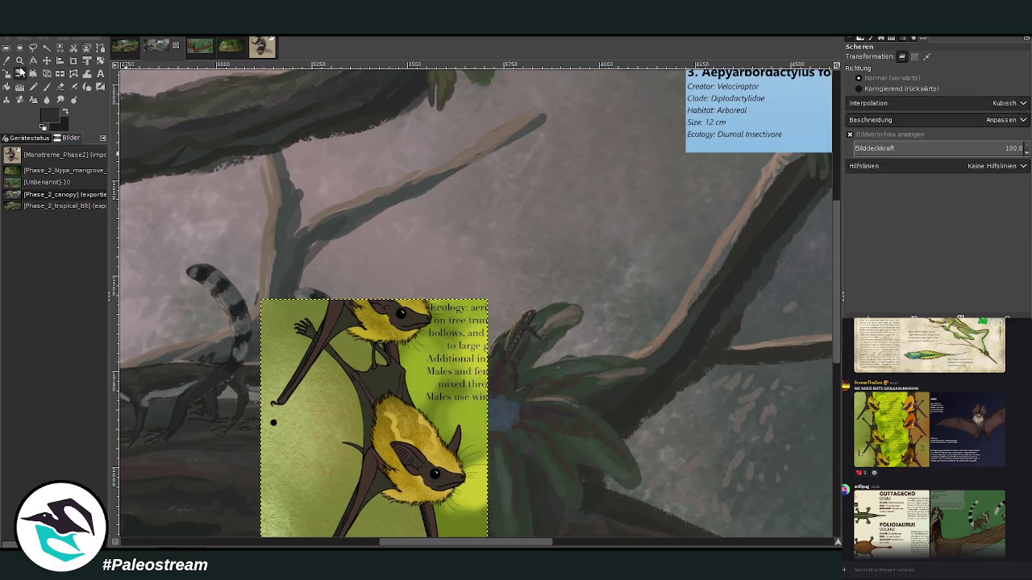
left_click(593, 200, "ctrl")
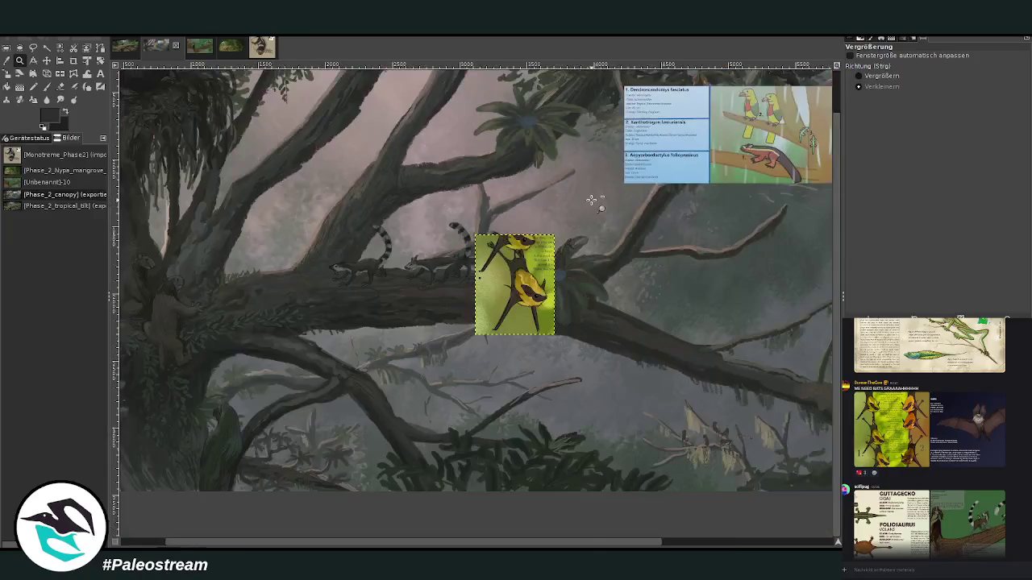
left_click(573, 189, "ctrl")
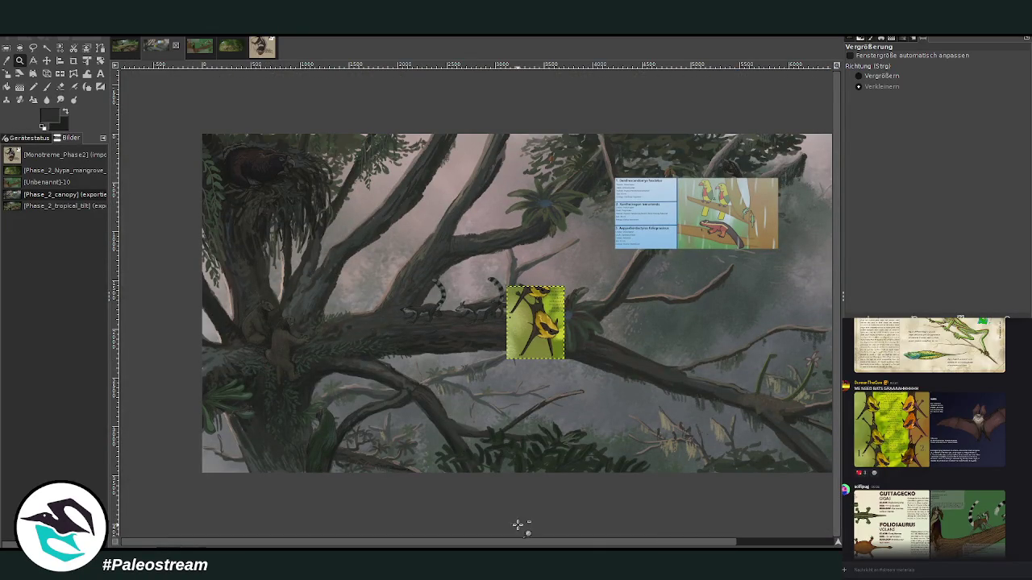
scroll(528, 547, "right", 3)
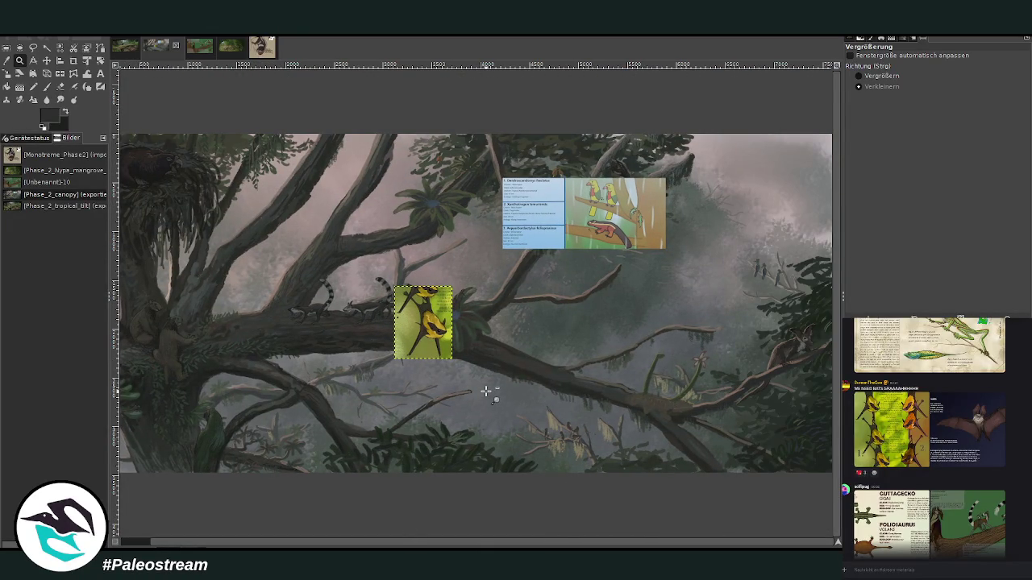
left_click(882, 76)
- Move the parrot info card right and place the bat crop up beside it
left_click(45, 62)
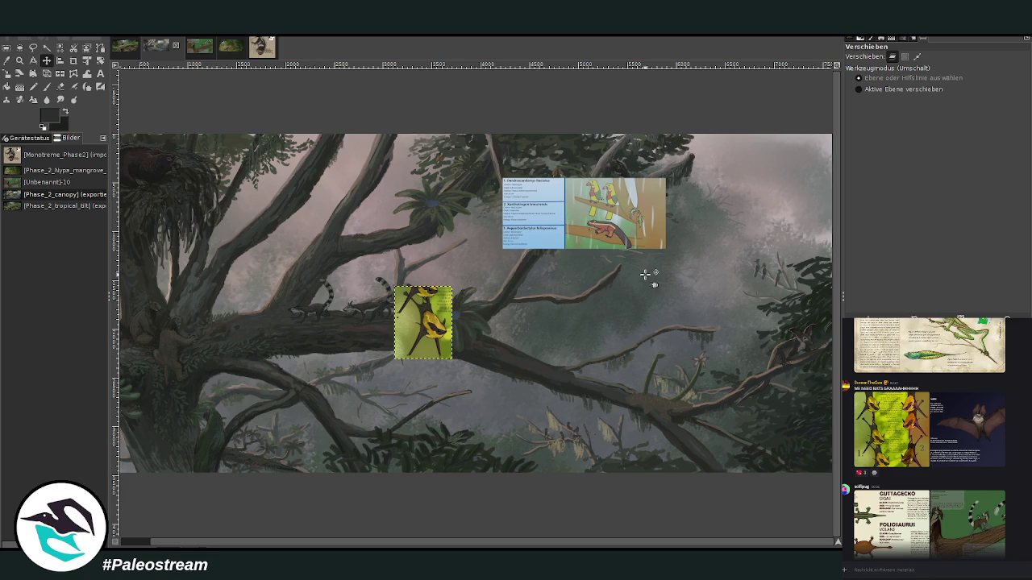
left_click_drag(601, 215, 682, 218)
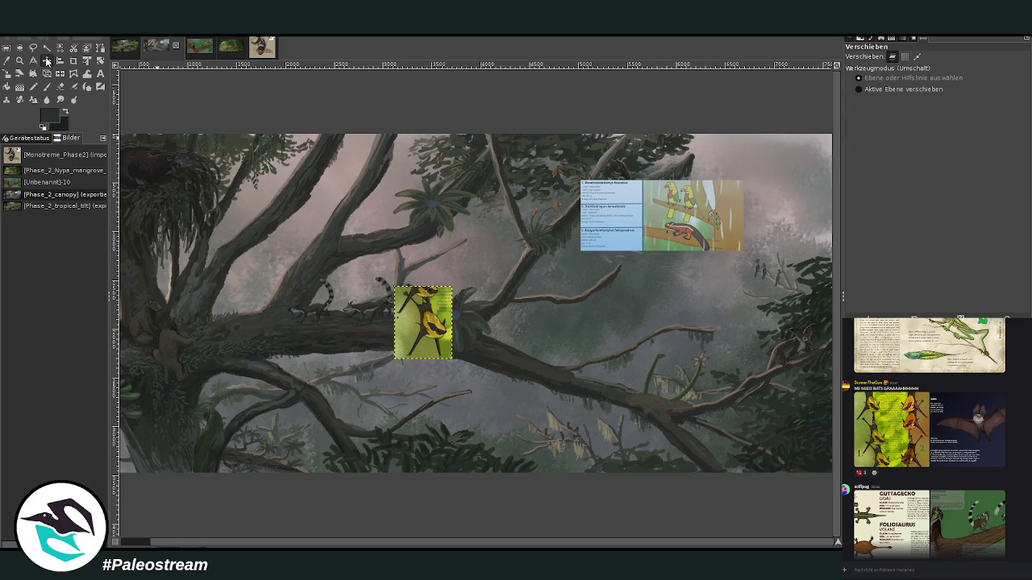
left_click_drag(429, 314, 506, 372)
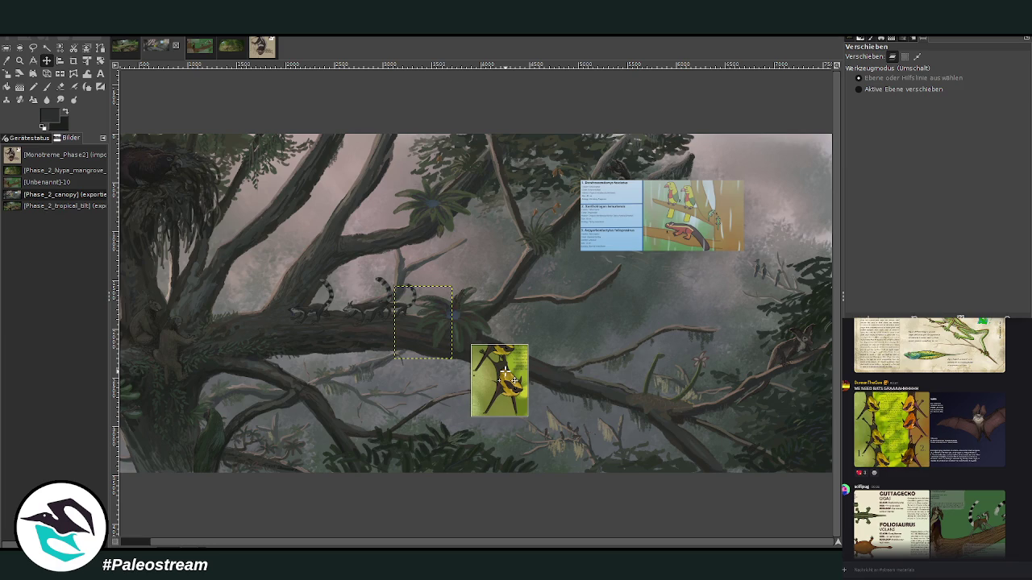
left_click_drag(506, 371, 512, 344)
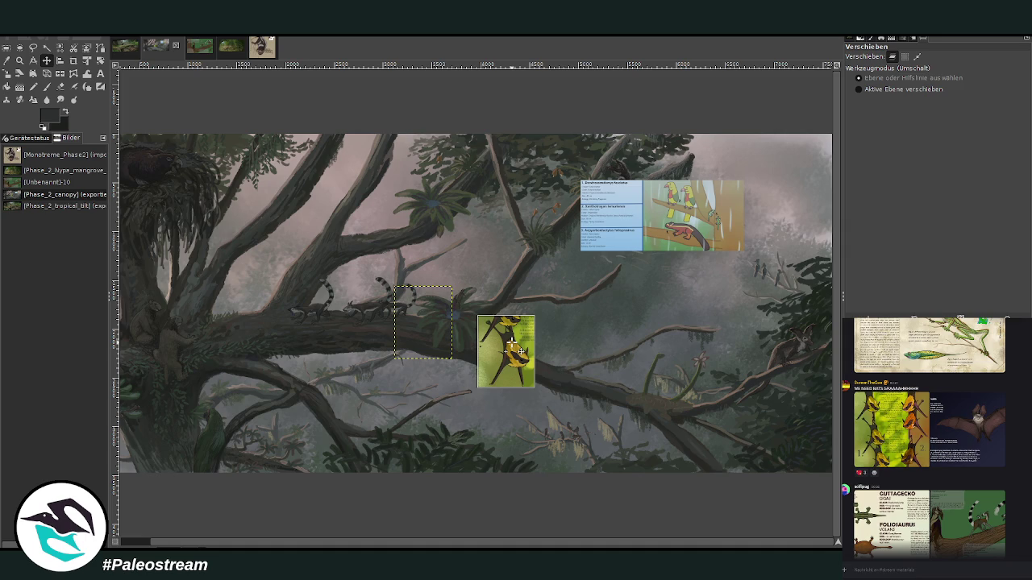
left_click_drag(512, 345, 571, 162)
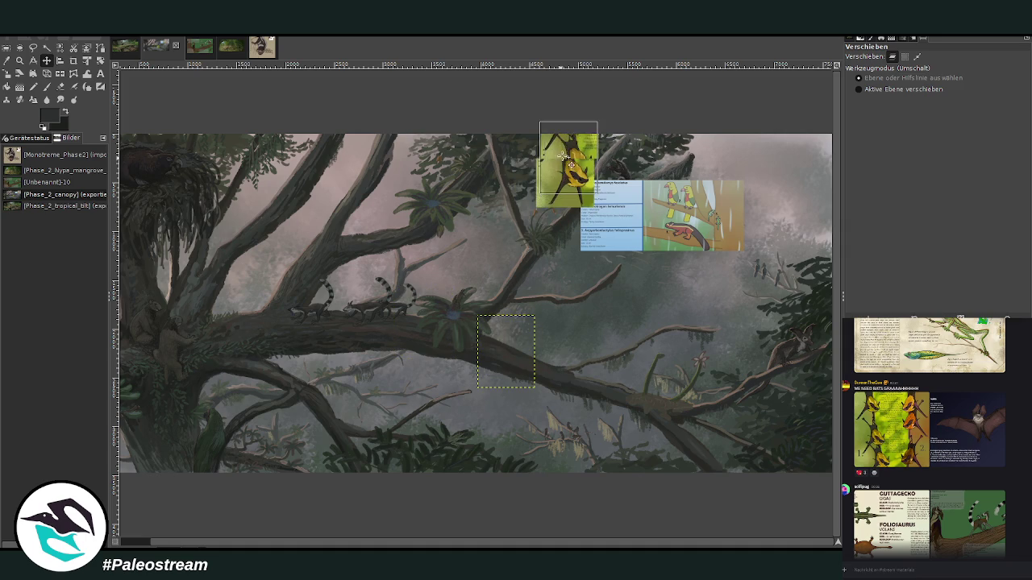
- Zoom in on the bat crop and move it left toward the pale trunk
key("z")
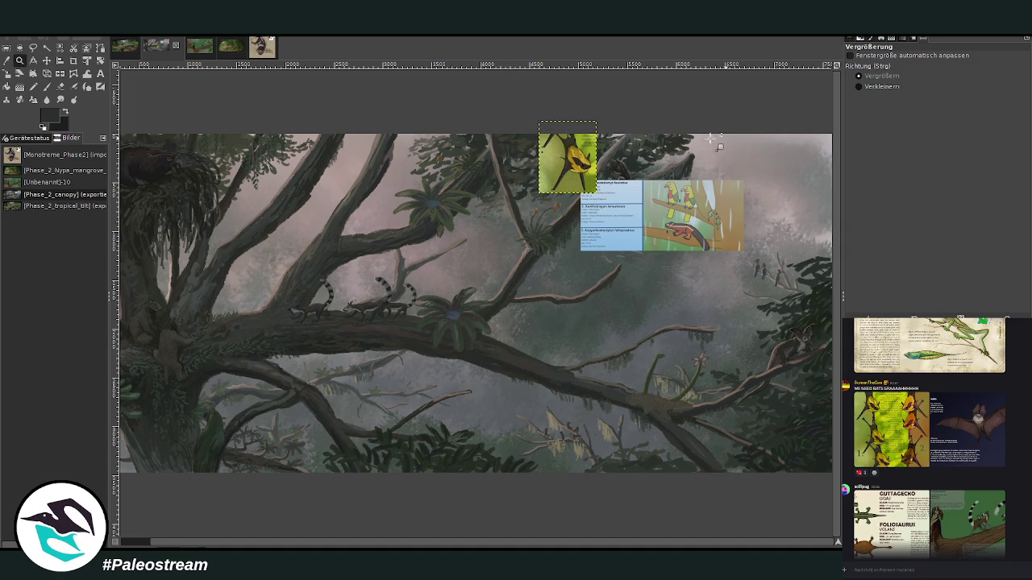
left_click_drag(463, 106, 593, 255)
left_click_drag(250, 109, 687, 390)
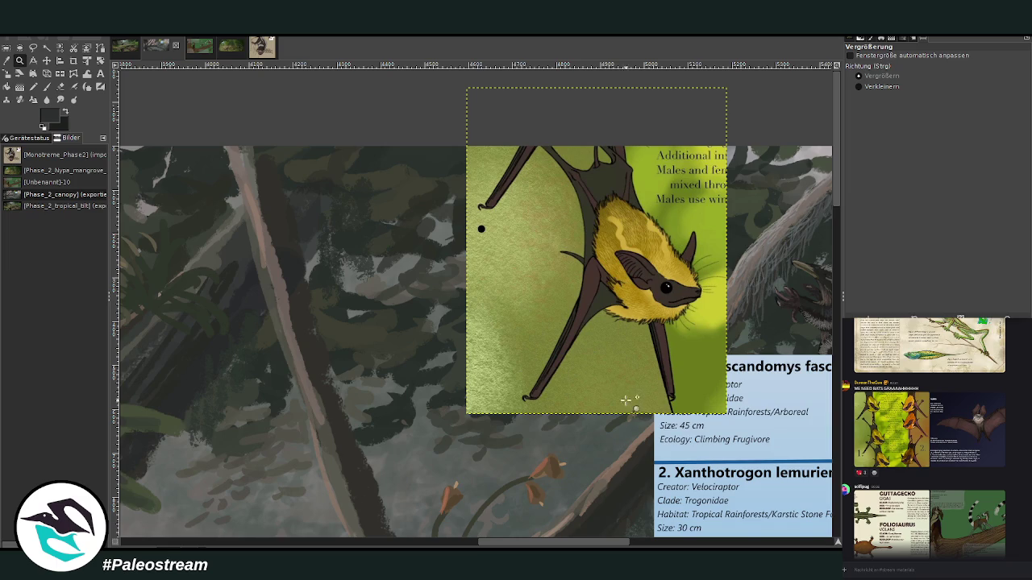
left_click(47, 60)
mouse_move(591, 306)
left_mouse_down()
mouse_move(455, 302)
mouse_move(440, 346)
left_mouse_up()
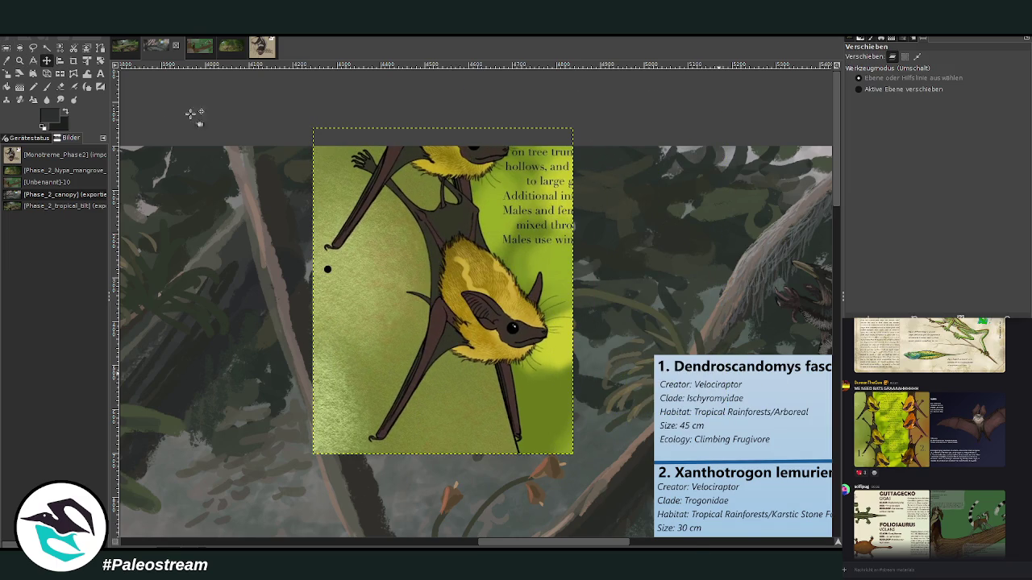
- Scale the bat crop down to 301 × 378 px, then reactivate the painting layer
left_click(6, 73)
left_click(475, 316)
mouse_move(476, 316)
left_mouse_down()
mouse_move(408, 233)
mouse_move(375, 282)
mouse_move(398, 284)
left_mouse_up()
left_click(794, 145)
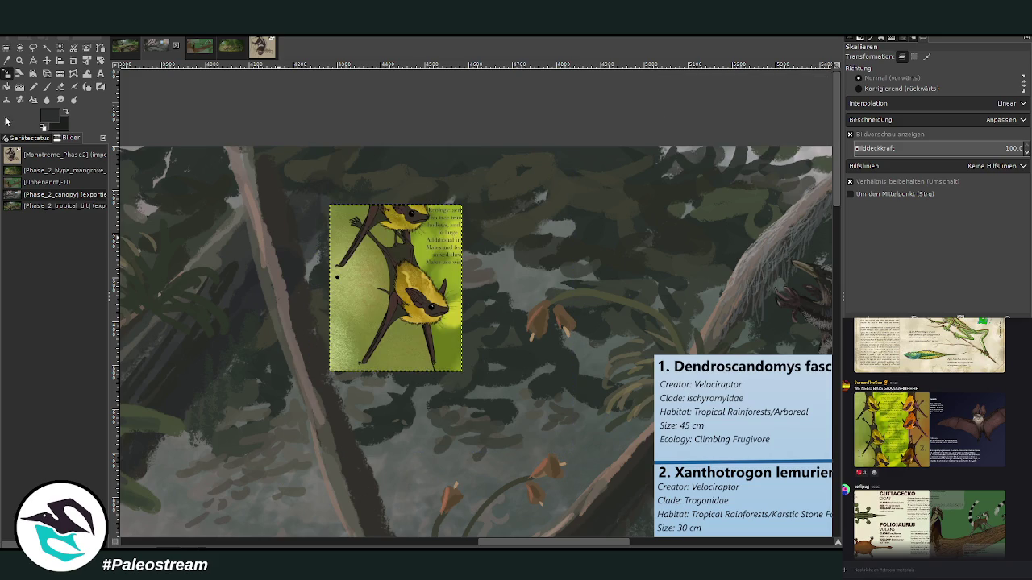
left_click(19, 60)
left_click_drag(132, 131, 484, 452)
key("Page_Down")
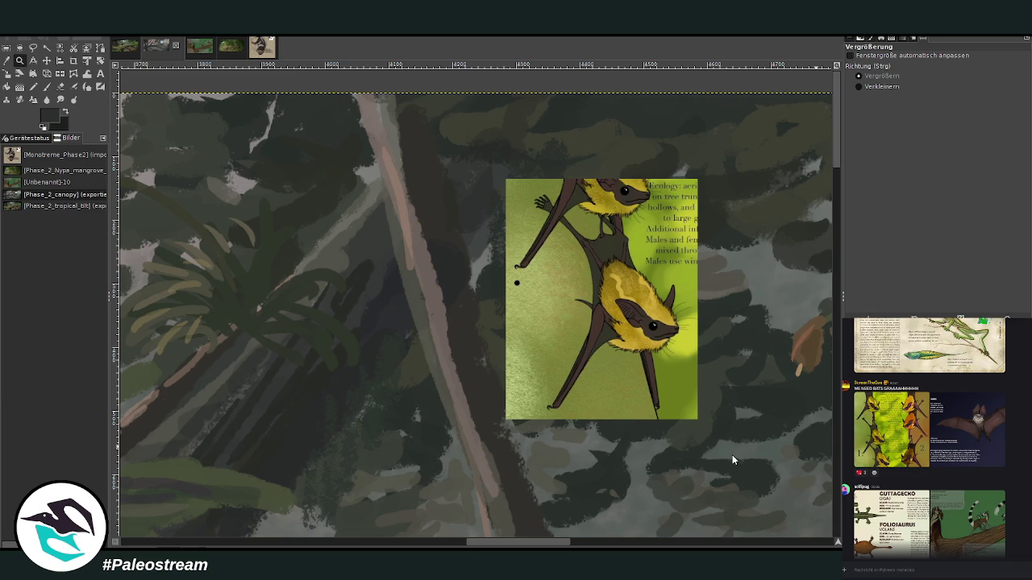
left_click(6, 59)
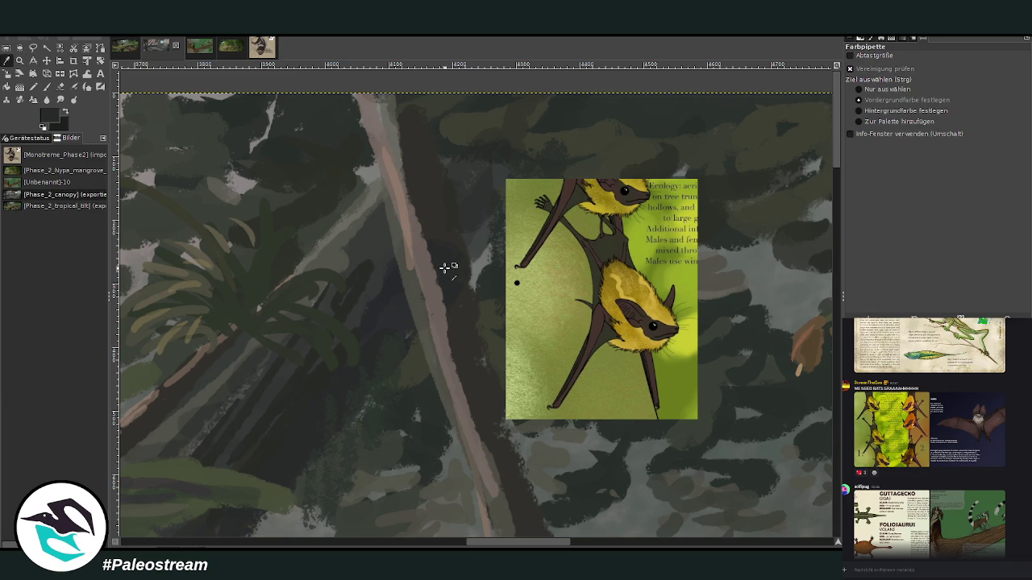
- Set the paintbrush to size 16 and sketch the bat's dark shape on the trunk
left_click(46, 86)
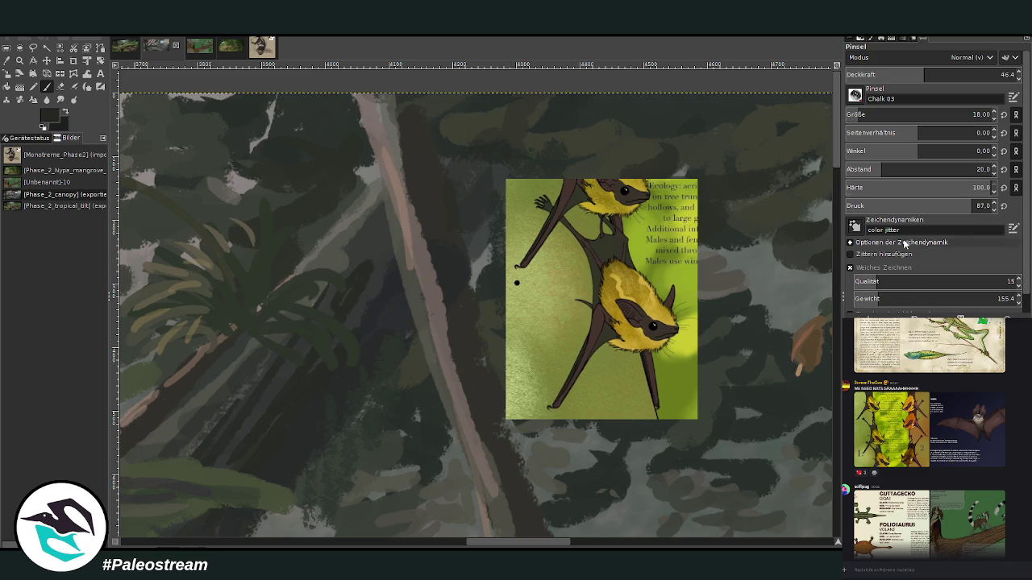
left_click(981, 74)
left_click_drag(856, 116, 835, 98)
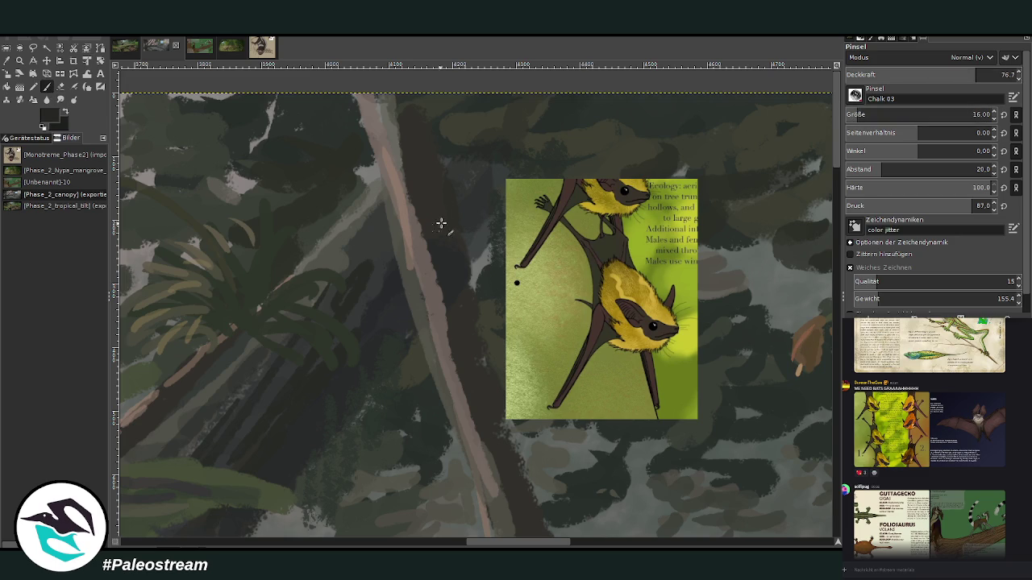
left_click_drag(433, 333, 433, 352)
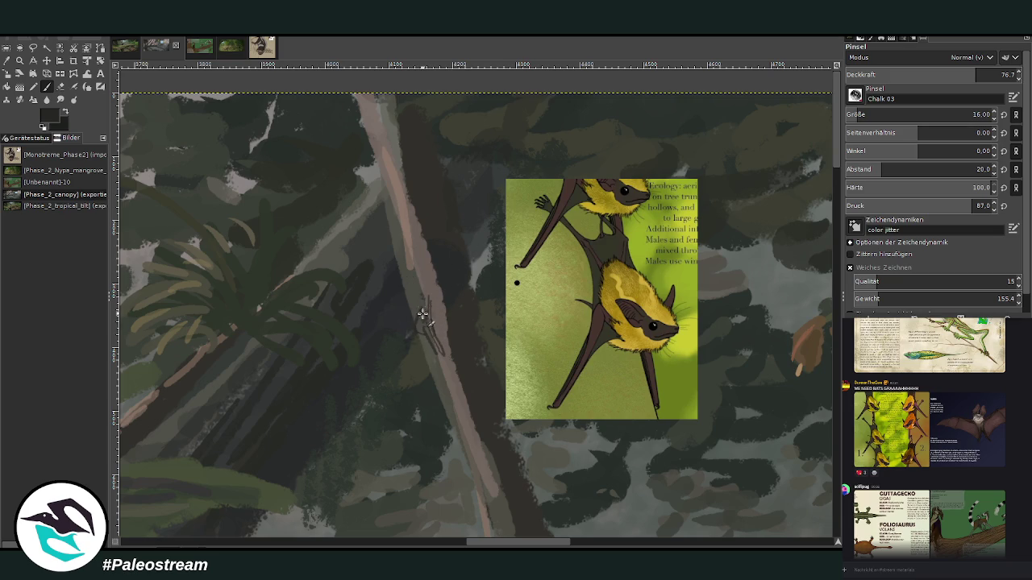
left_click_drag(424, 302, 417, 324)
left_click_drag(434, 341, 445, 355)
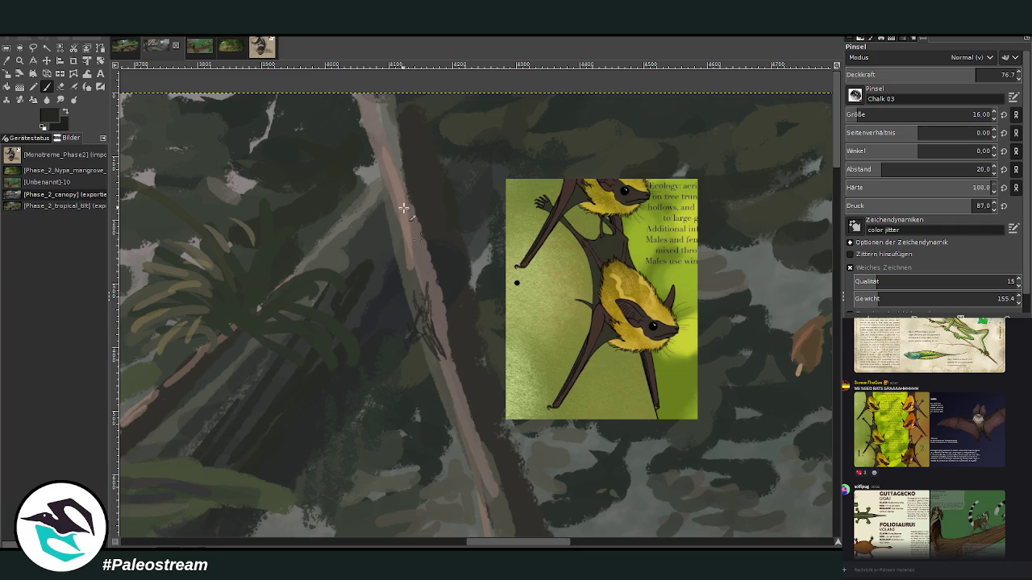
- Dab sampled olive, tan and brown colours onto the bat's body and top
left_click(811, 308, "ctrl")
left_click(828, 313, "ctrl")
mouse_move(420, 319)
left_mouse_down()
mouse_move(426, 327)
mouse_move(421, 310)
left_mouse_up()
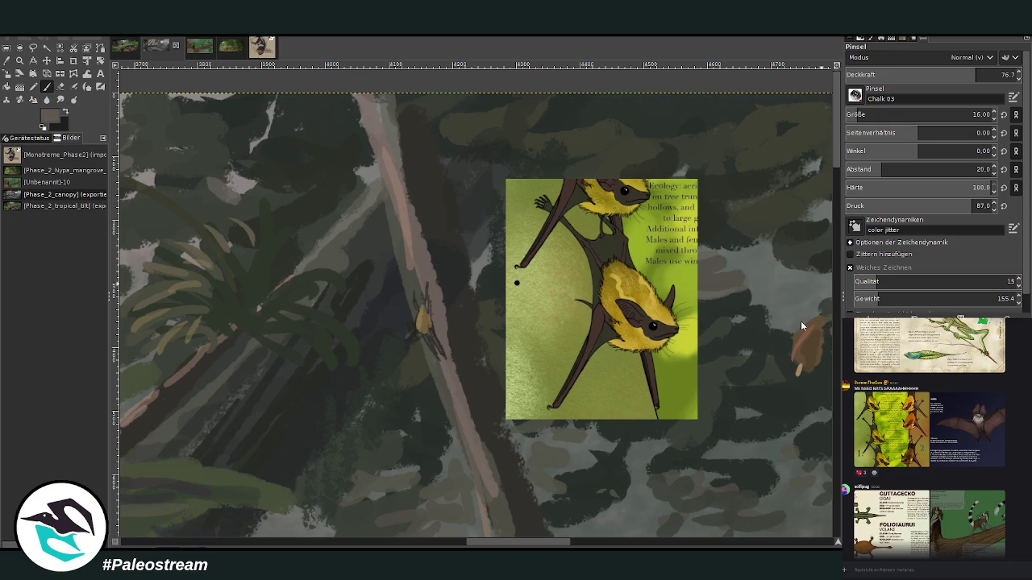
left_click_drag(808, 325, 815, 321)
left_click(813, 328, "ctrl")
- At 86.4 brush opacity, darken the bat with dark brown and add khaki-tan touches
left_click(994, 75)
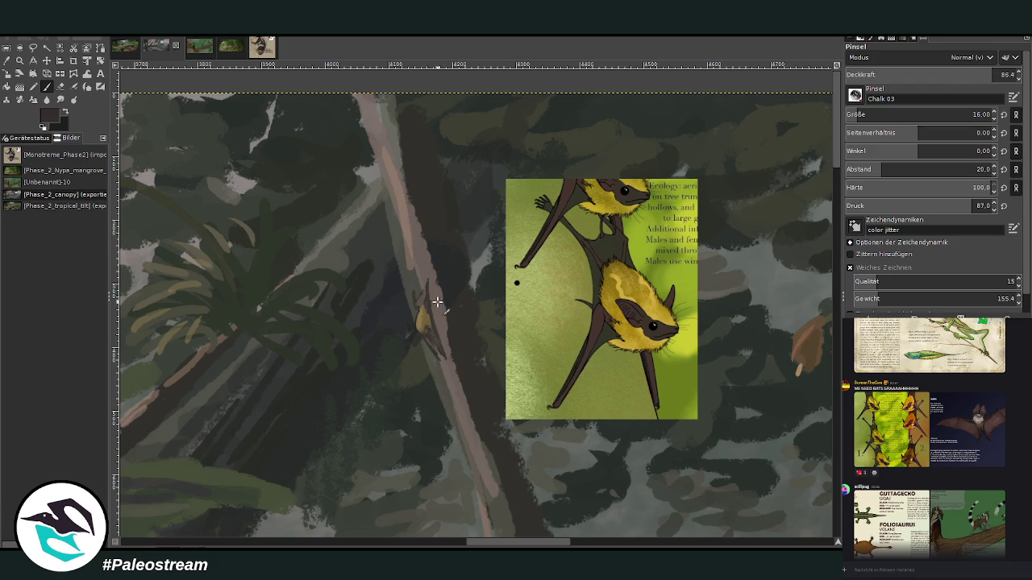
left_click(517, 283, "ctrl")
left_click(819, 337, "ctrl")
left_click_drag(411, 330, 413, 317)
left_click(517, 282, "ctrl")
mouse_move(430, 325)
left_mouse_down()
mouse_move(414, 341)
mouse_move(423, 320)
left_mouse_up()
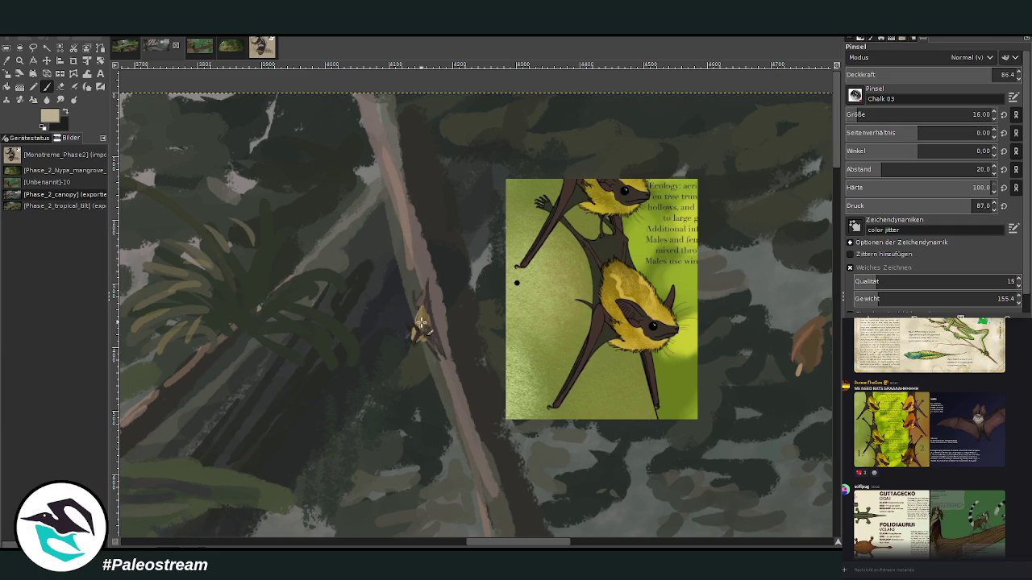
- Add light and dark detail, outlining the bat's top in near-black from the reference
left_click_drag(422, 306, 424, 332)
left_click(534, 221, "ctrl")
left_click_drag(428, 280, 431, 307)
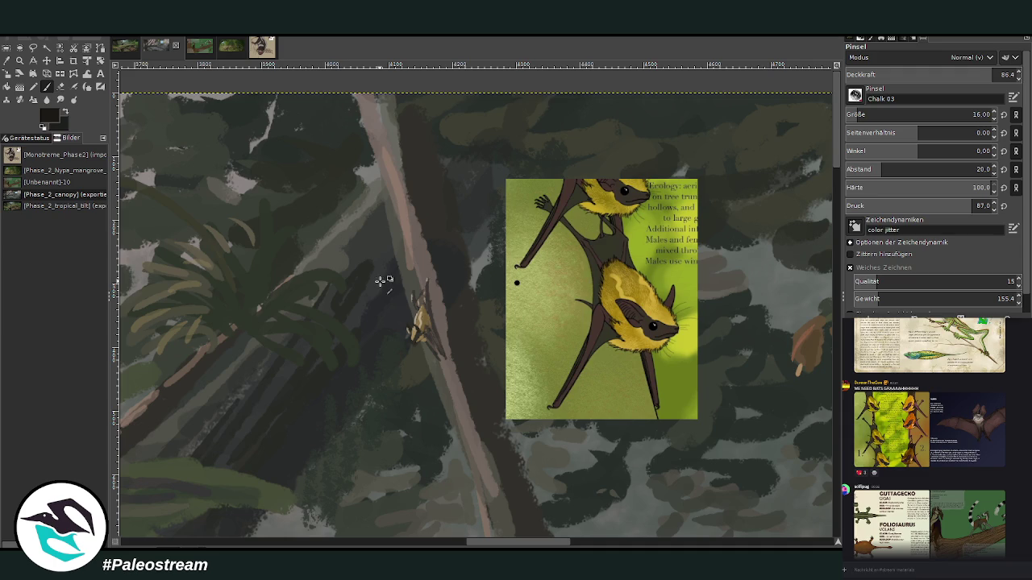
left_click(800, 346, "ctrl")
scroll(517, 282, "down", 3)
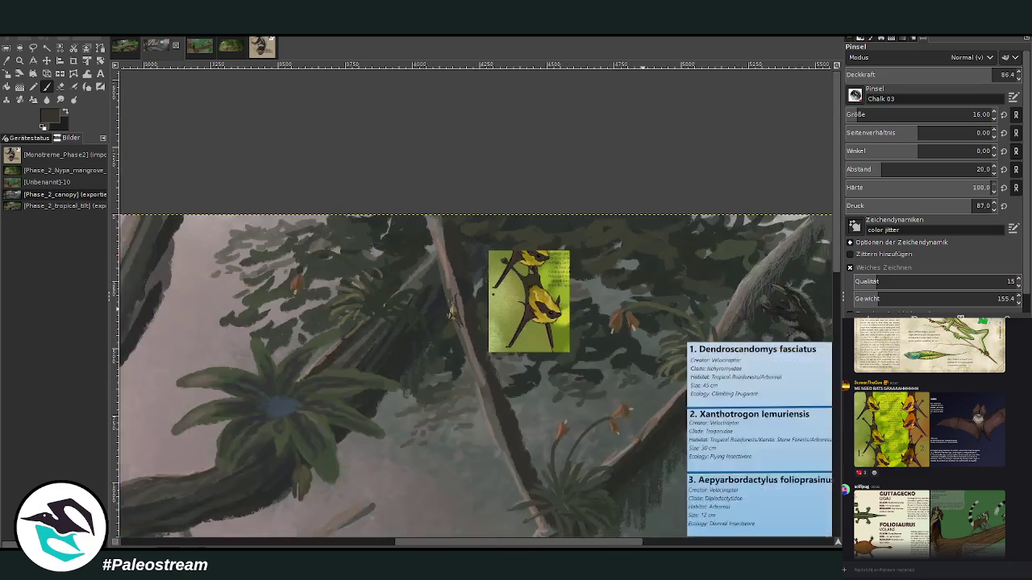
- Zoom in on the pale trunk around the small yellow bat
scroll(460, 308, "down", 1)
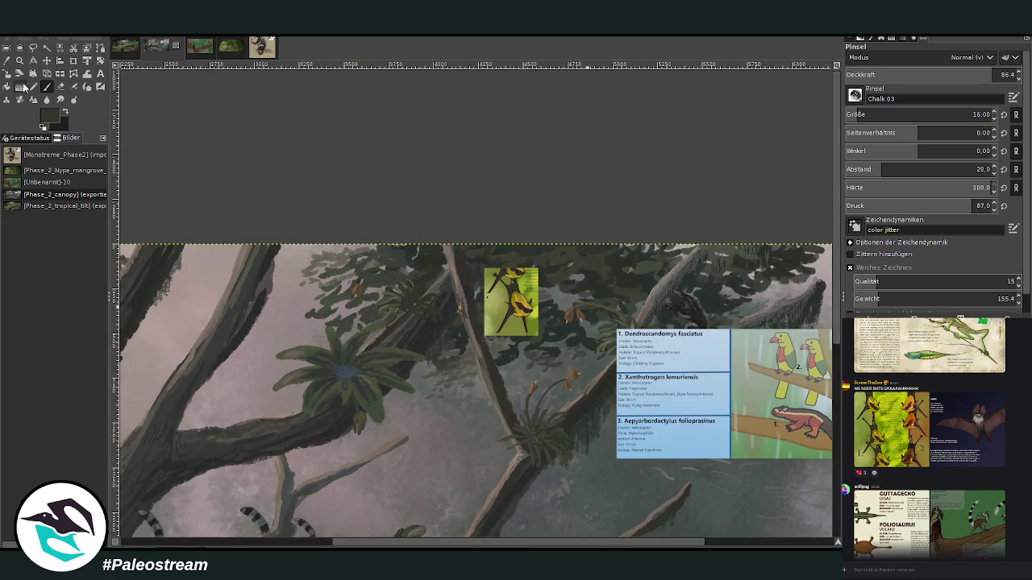
left_click(19, 60)
left_click_drag(403, 245, 520, 369)
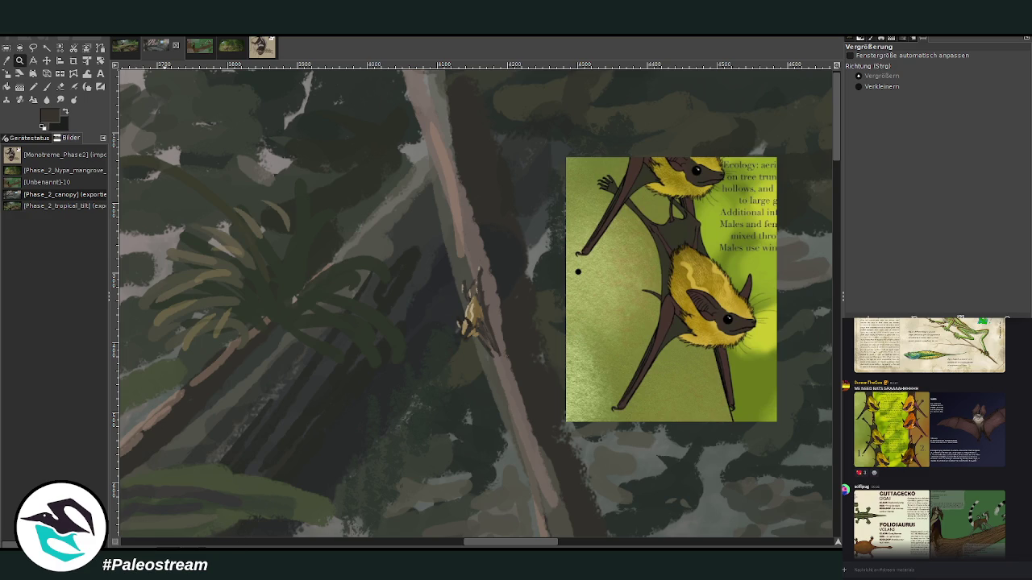
- Copy the small bat and scale the copy down, placing it higher on the trunk
key("ctrl+z")
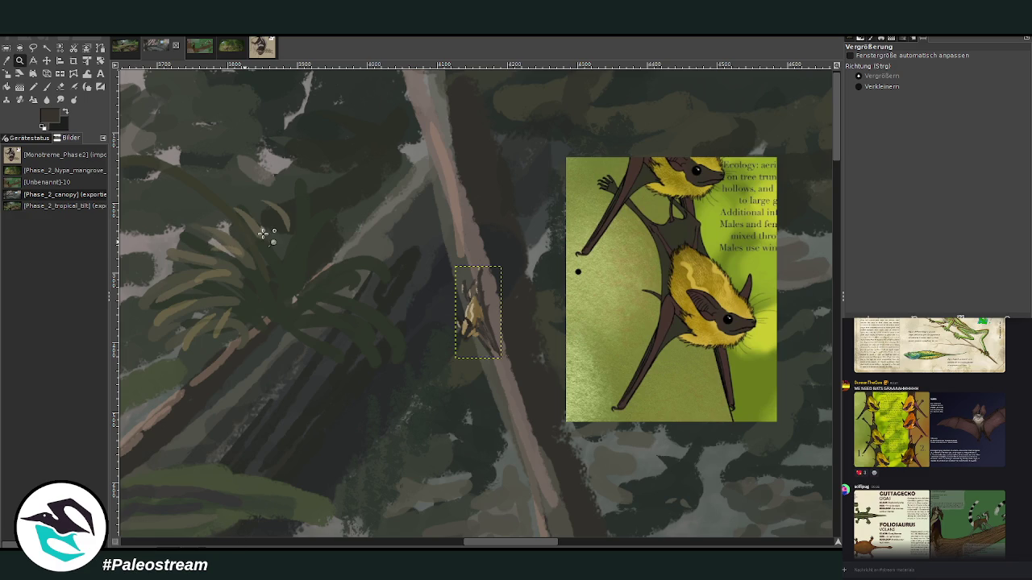
key("shift+s")
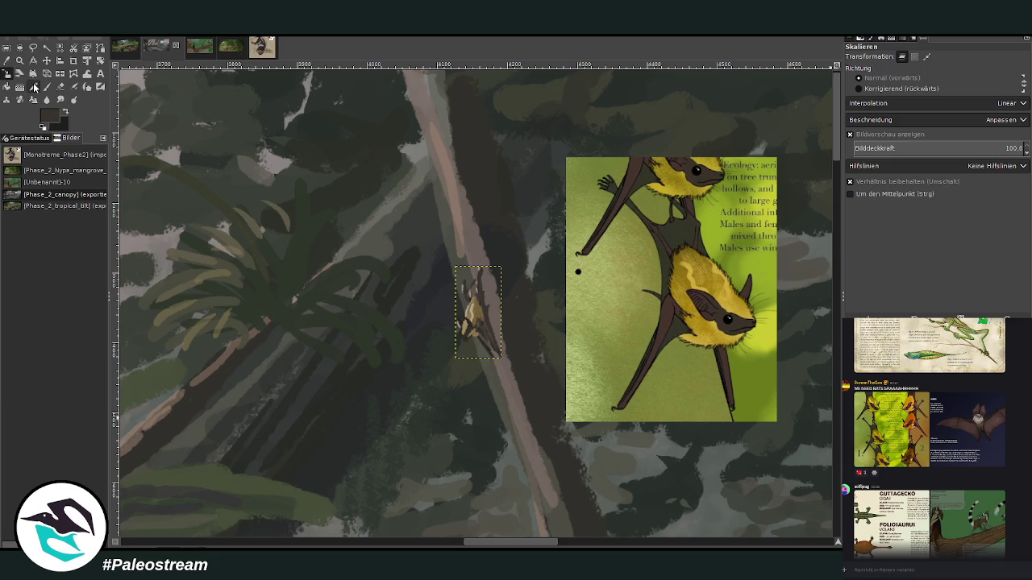
left_click(475, 319)
left_click_drag(486, 318, 459, 242)
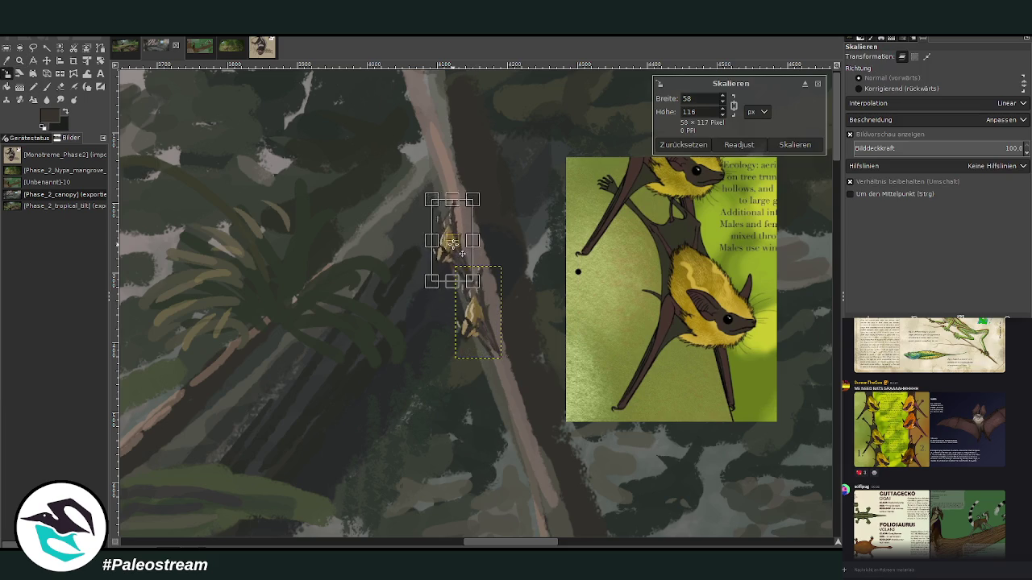
left_click(794, 146)
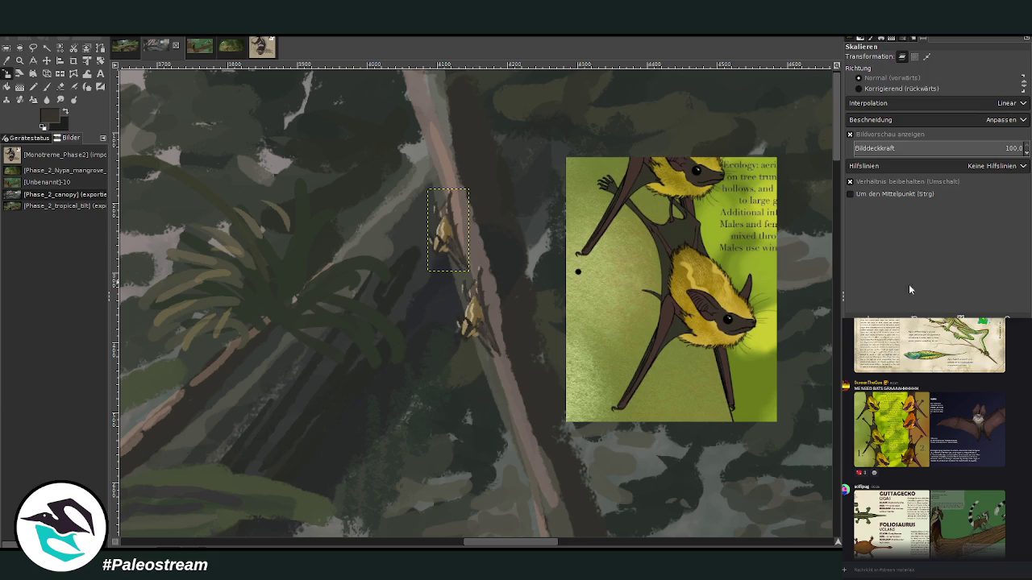
- Move the bat copy up the trunk and tilt it about 6 degrees
left_click(47, 60)
left_click_drag(453, 242, 449, 181)
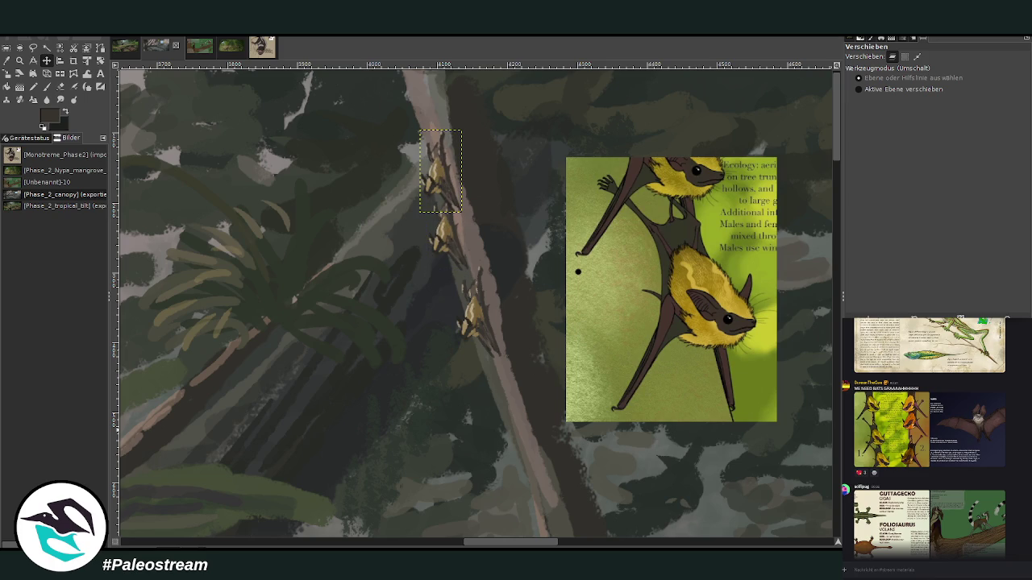
left_click(100, 60)
left_click_drag(439, 200, 421, 202)
left_click(787, 156)
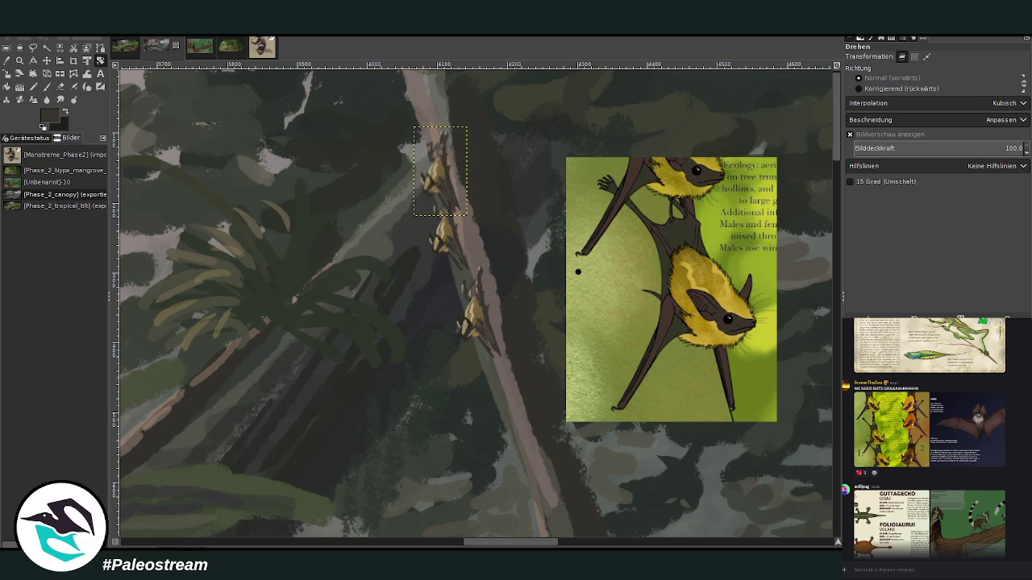
left_click(47, 60)
left_click_drag(436, 159, 431, 145)
- Erase the bat copy's overlapping parts with a size 32 eraser and nudge it up
left_click(60, 86)
key("bracketright")
left_click_drag(433, 163, 428, 131)
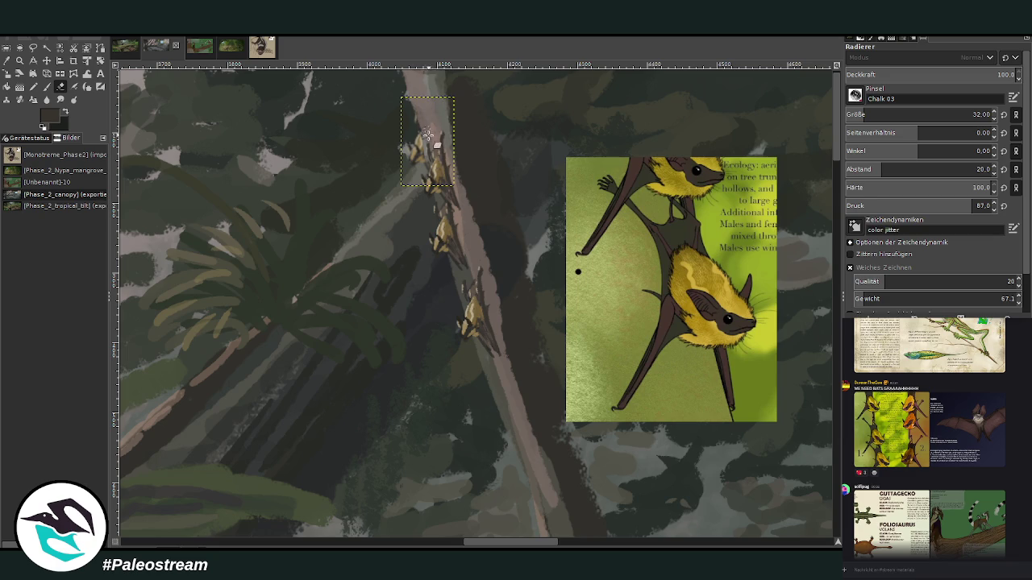
key("m")
left_click_drag(413, 153, 413, 146)
left_click(60, 87)
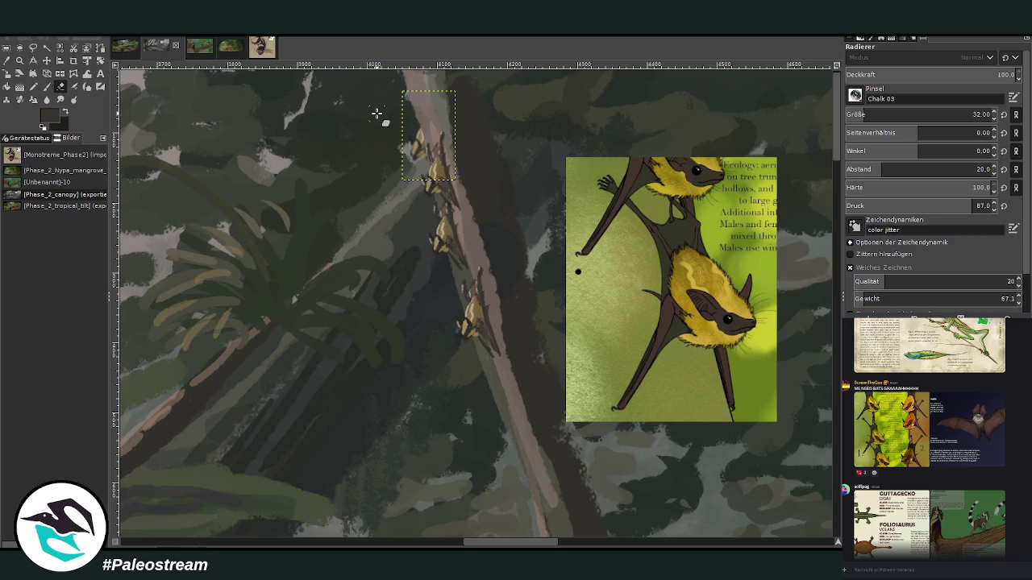
- Move another bat layer down along the trunk
key("Page_Down")
key("Page_Down")
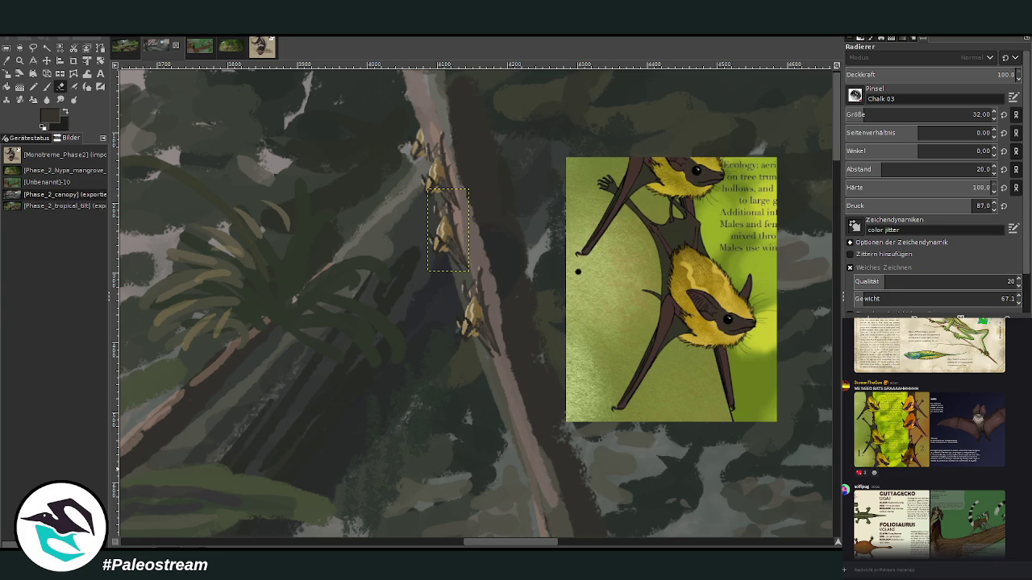
left_click(46, 60)
left_click_drag(455, 250, 466, 298)
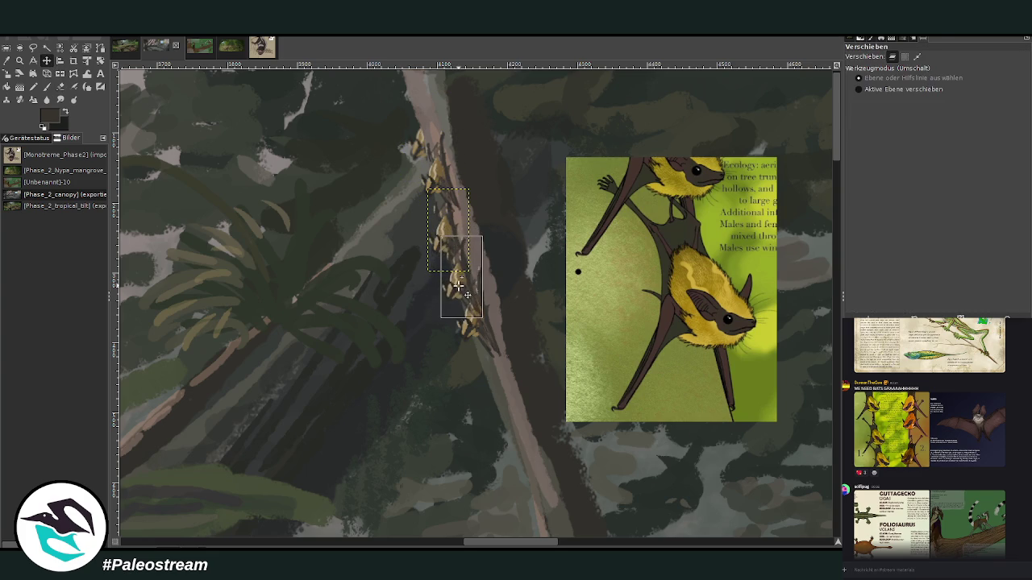
left_click(60, 86)
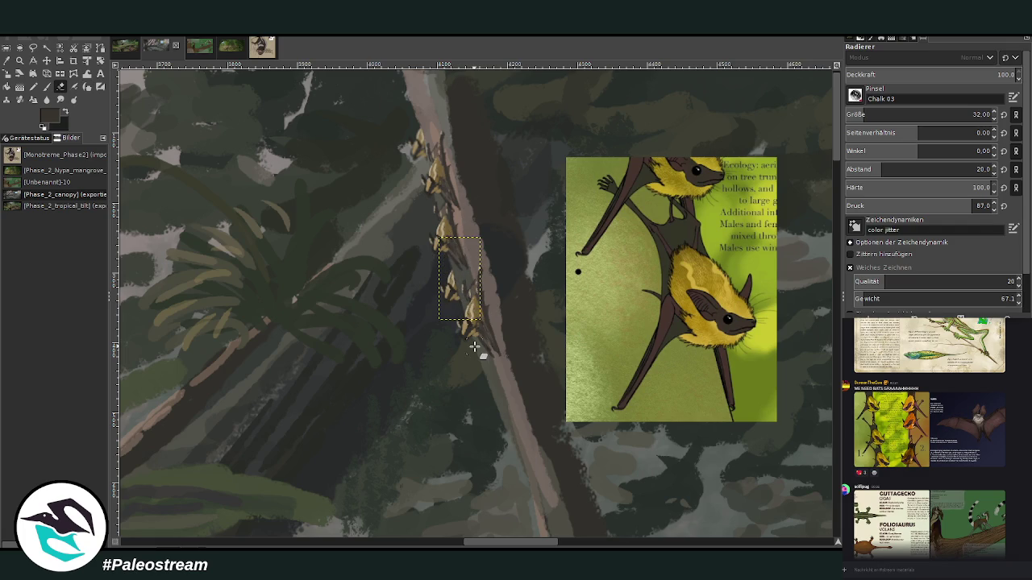
scroll(475, 346, "down", 1)
scroll(475, 347, "down", 2)
scroll(475, 347, "down", 3)
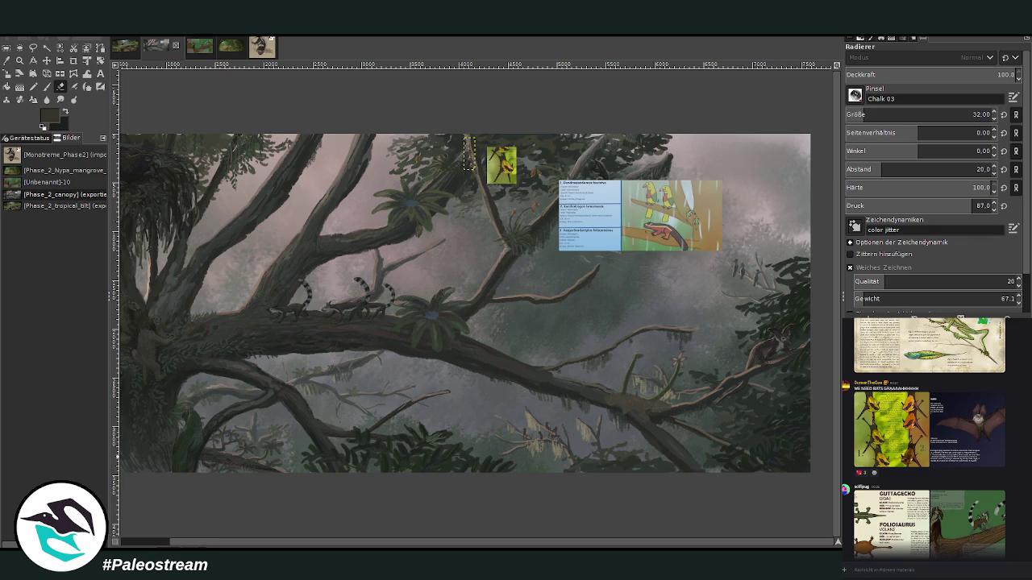
- Delete the bat reference picture and move the species label sheet to the left
key("Page_Up")
key("ctrl+z")
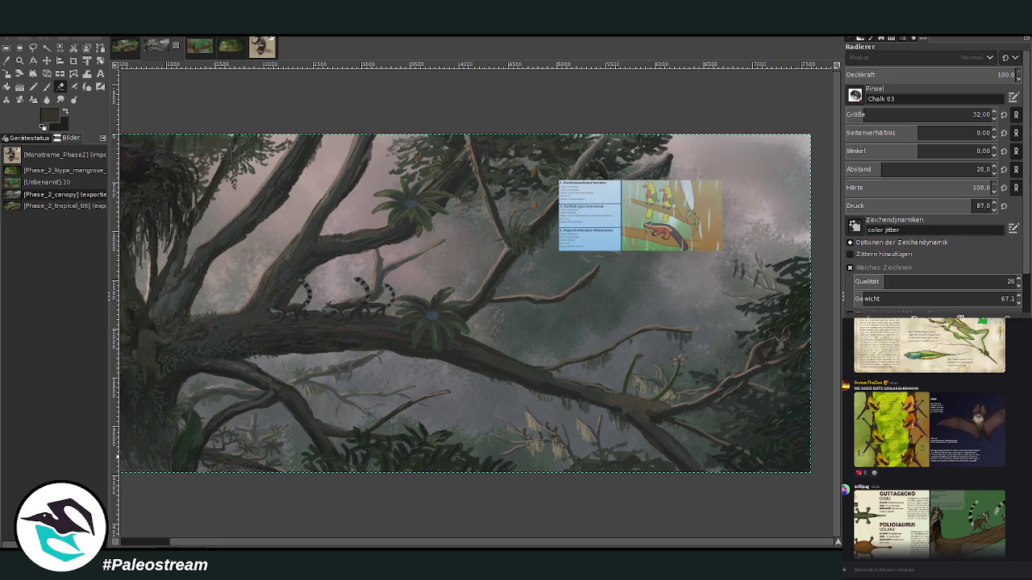
key("m")
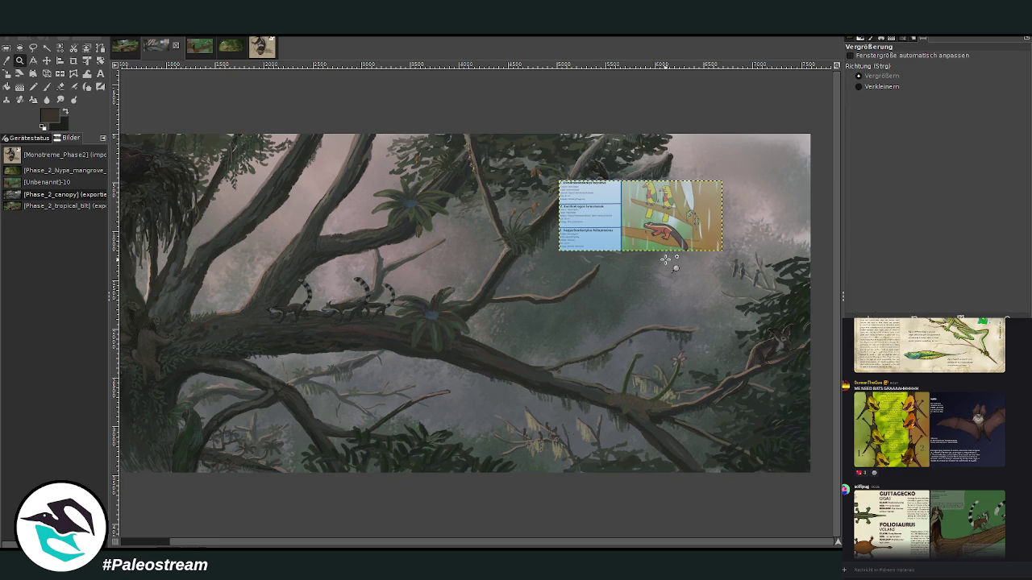
left_click_drag(666, 194, 395, 255)
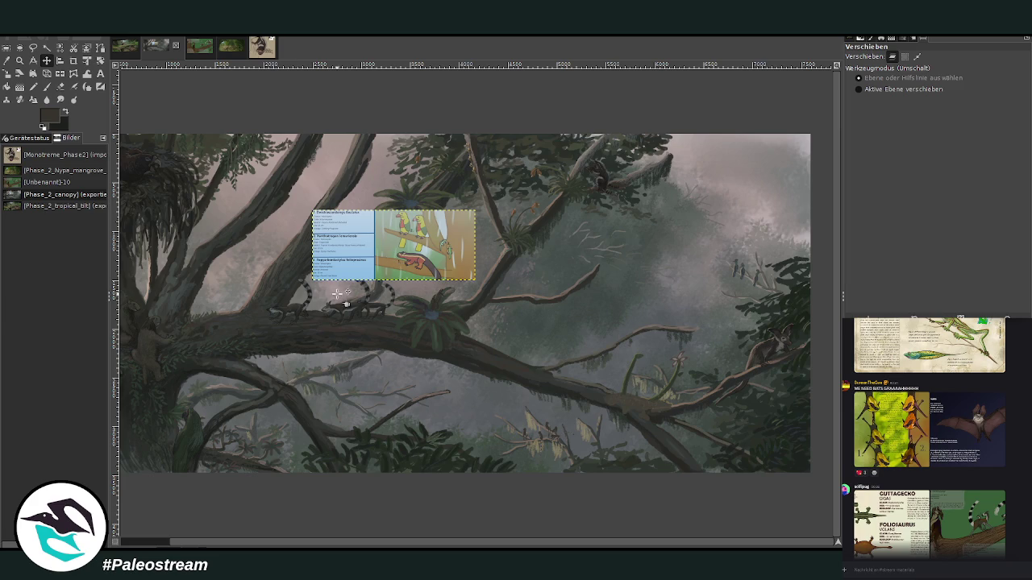
- Scale the label sheet down to 1030 × 448 px over the left branch
left_click(6, 74)
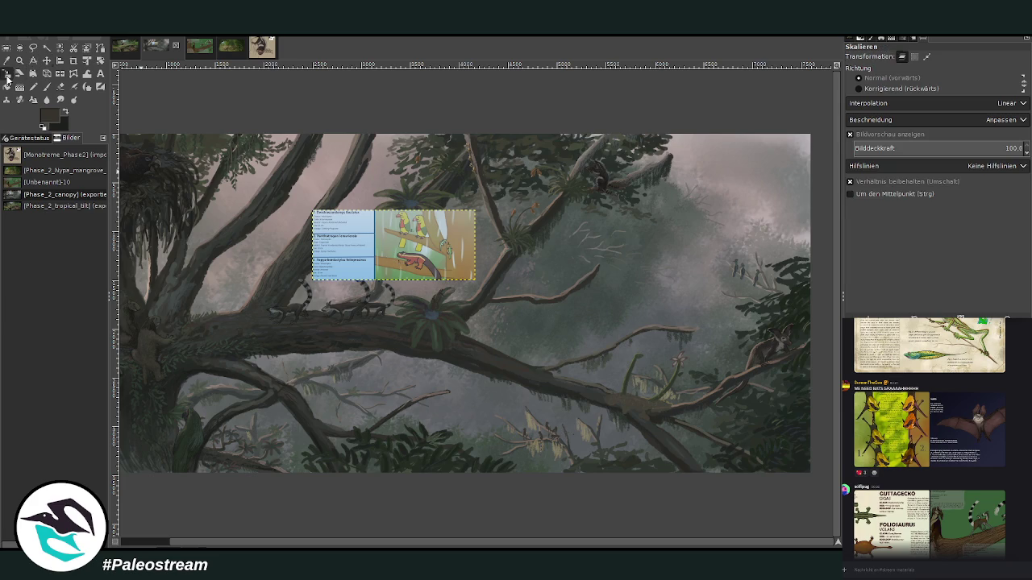
left_click_drag(405, 270, 413, 239)
left_click_drag(363, 273, 279, 344)
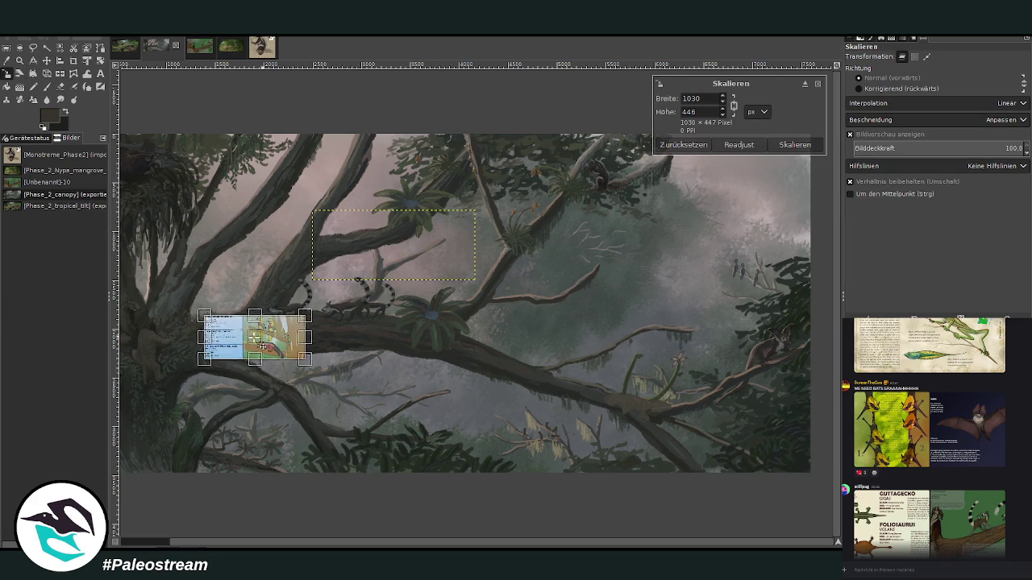
left_click(795, 146)
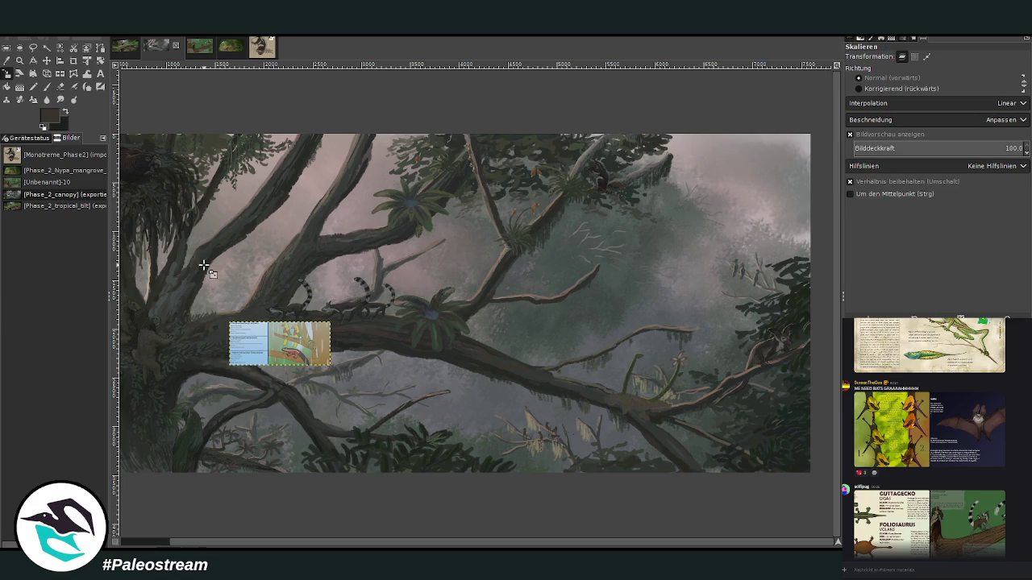
- Zoom in around the label sheet and shift it left and down into place
left_click(19, 60)
left_click_drag(151, 321, 354, 453)
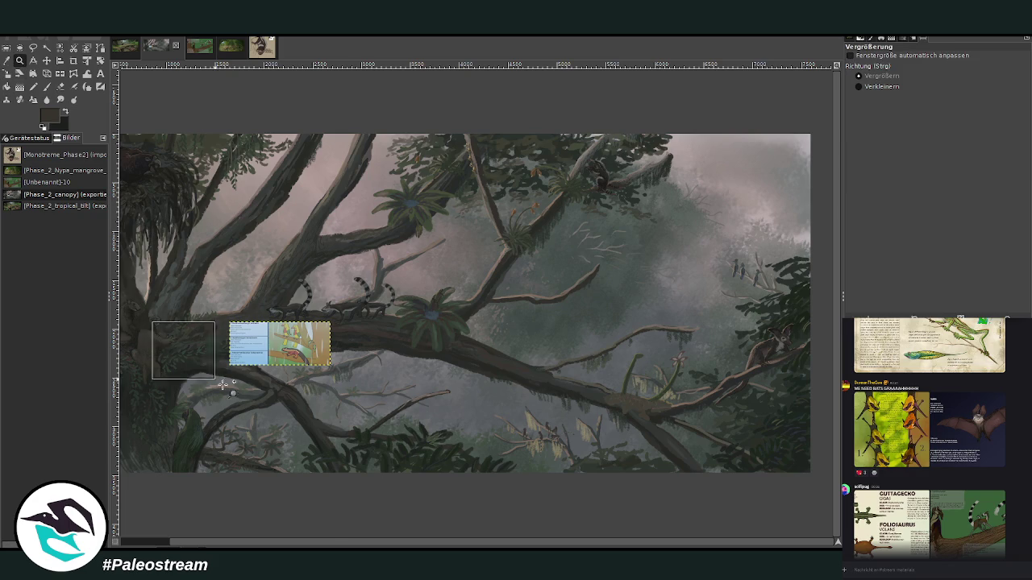
left_click(42, 62)
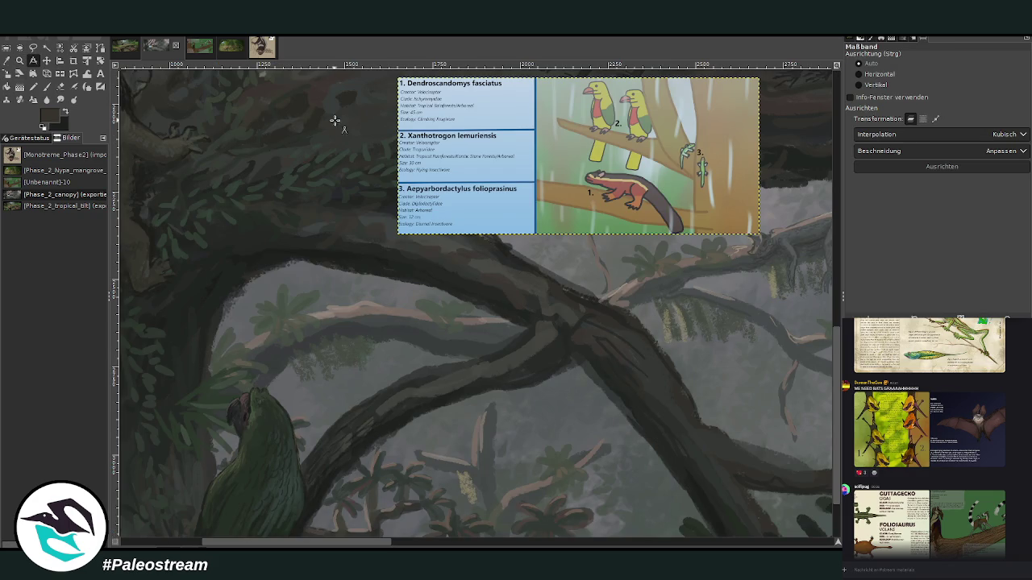
left_click(46, 60)
mouse_move(540, 159)
left_mouse_down()
mouse_move(429, 212)
mouse_move(426, 180)
left_mouse_up()
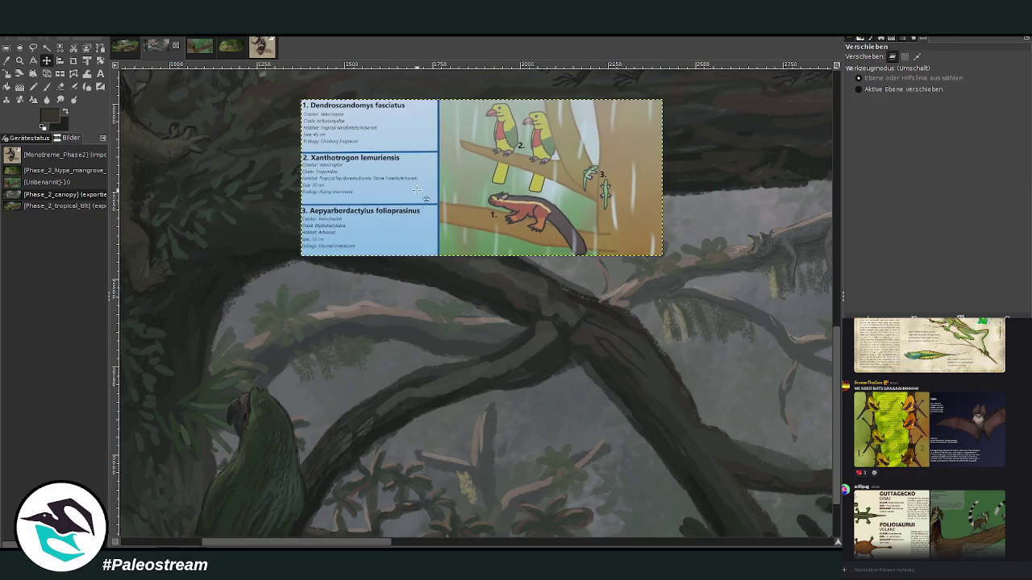
left_click(18, 63)
left_click_drag(211, 126, 597, 408)
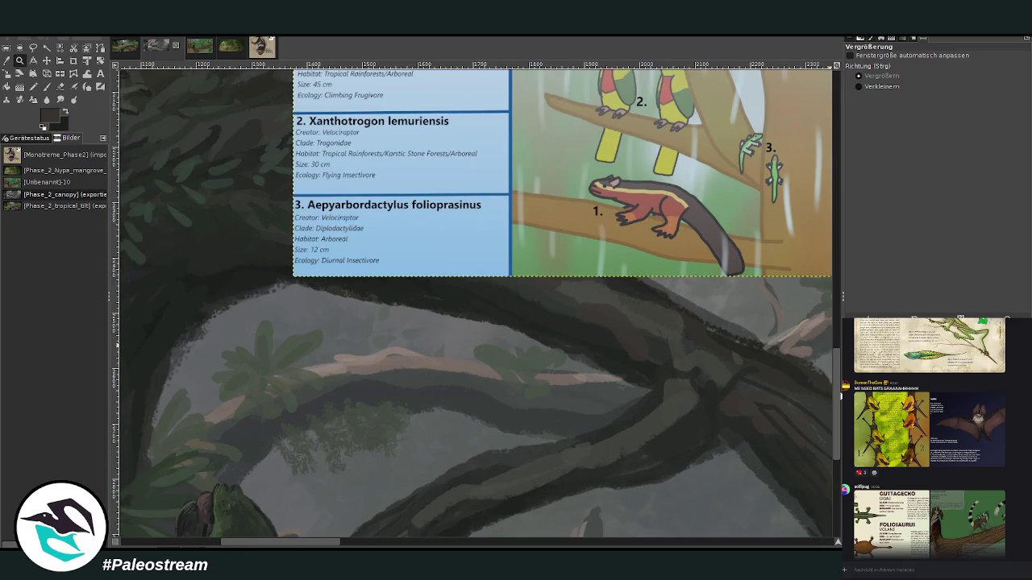
scroll(839, 387, "up", 1)
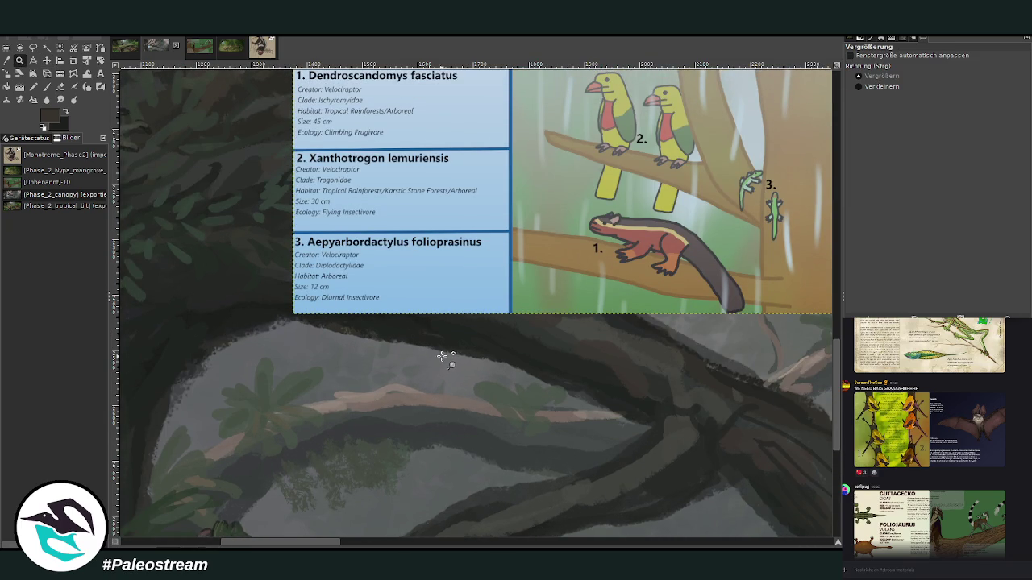